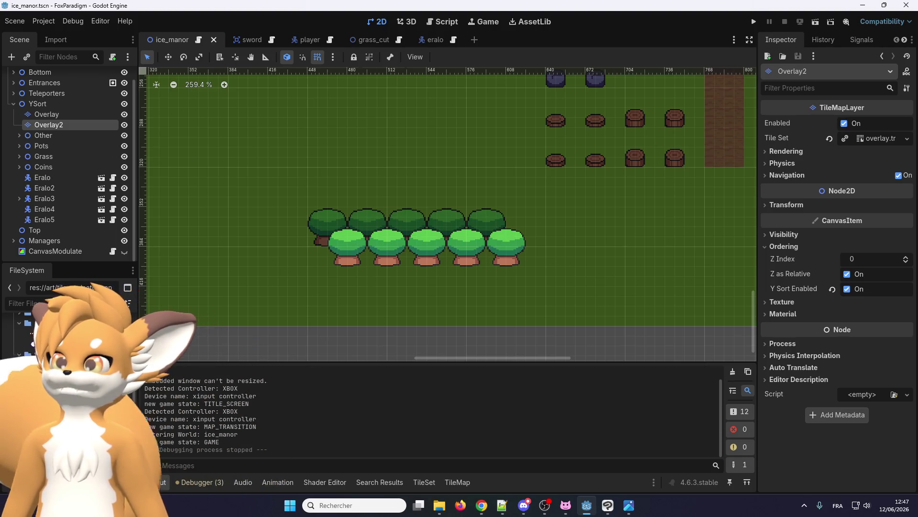
# Step: Switch to Clip Studio Paint and show the 384 x 336 px TilesetNature.png tree sheet, zoomed in
pyautogui.hotkey('alt', 'Tab')
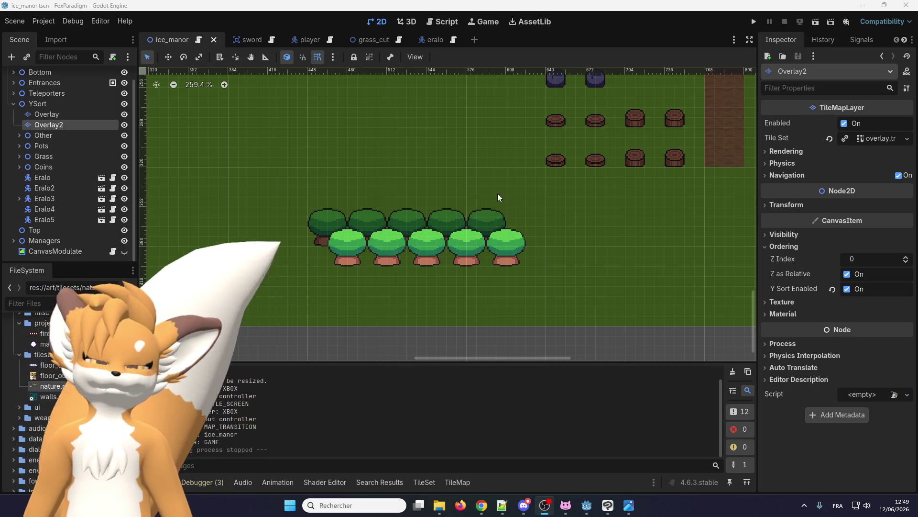
pyautogui.scroll(2, 376, 219)
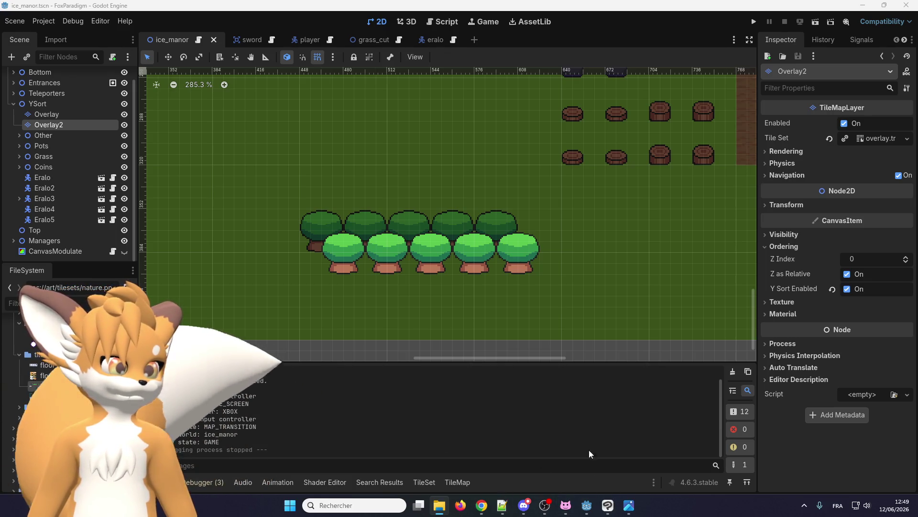
pyautogui.moveTo(584, 510)
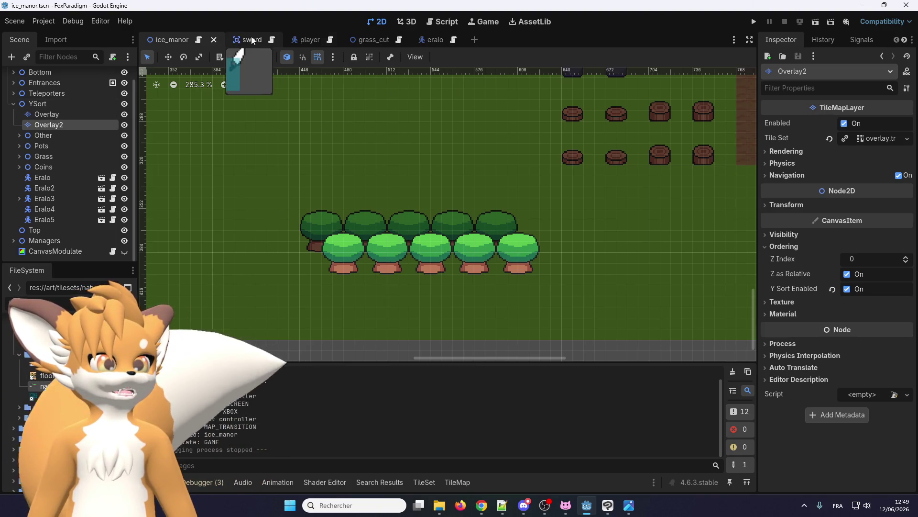
pyautogui.click(608, 508)
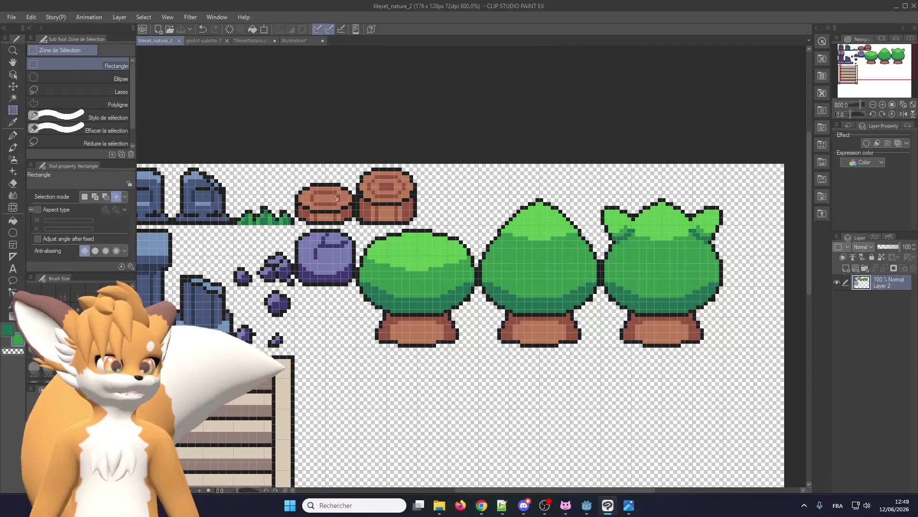
pyautogui.click(292, 40)
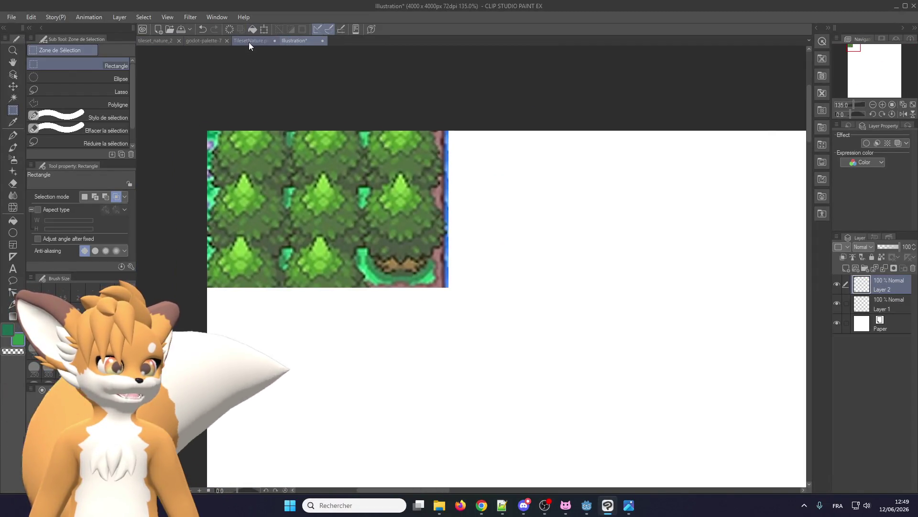
pyautogui.click(249, 41)
pyautogui.scroll(3, 417, 271)
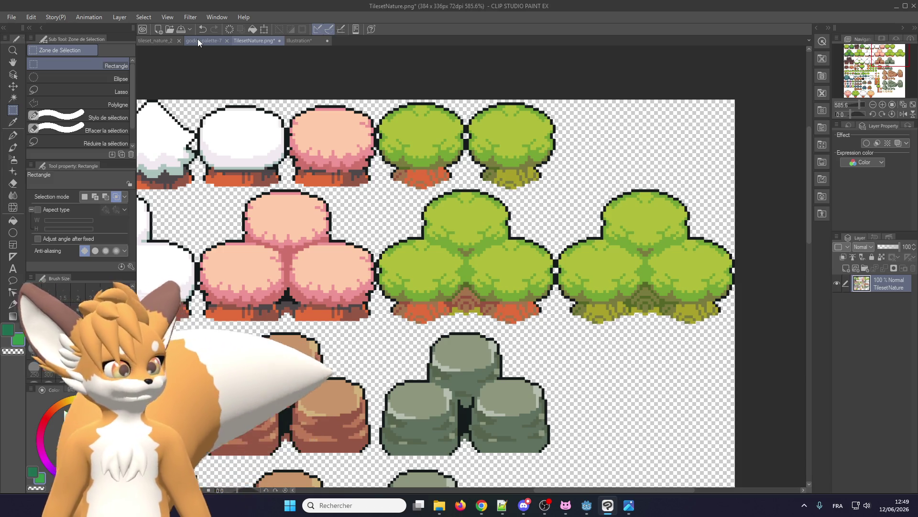
pyautogui.click(199, 41)
pyautogui.click(255, 42)
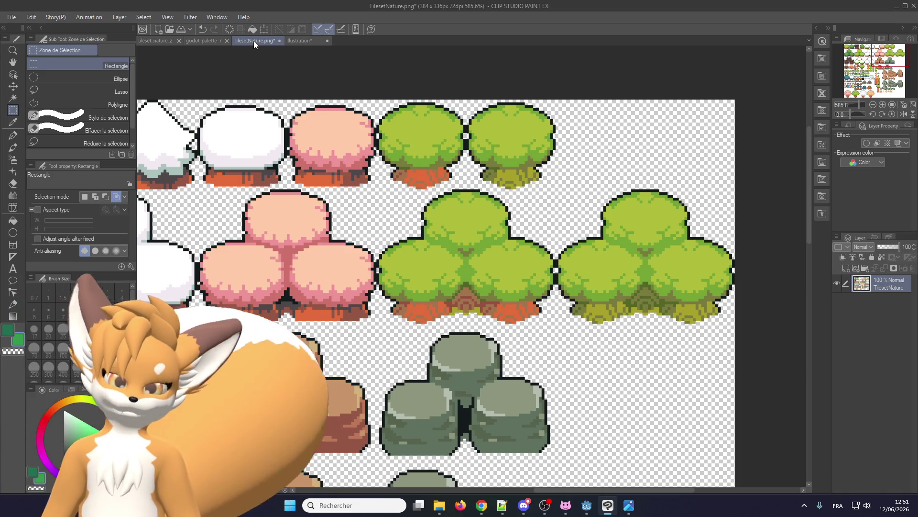
pyautogui.scroll(-1, 483, 282)
pyautogui.scroll(-6, 365, 164)
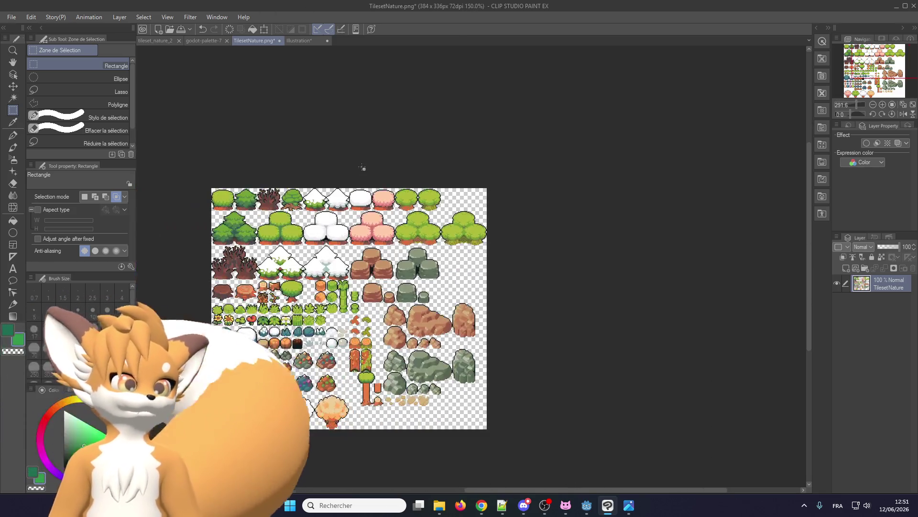
pyautogui.scroll(5, 378, 175)
pyautogui.scroll(1, 378, 176)
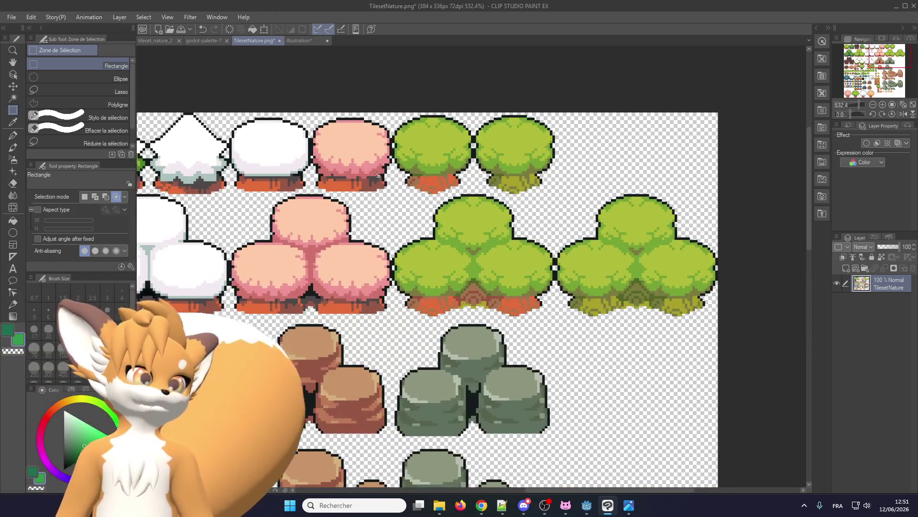
pyautogui.scroll(-2, 372, 178)
pyautogui.scroll(3, 373, 178)
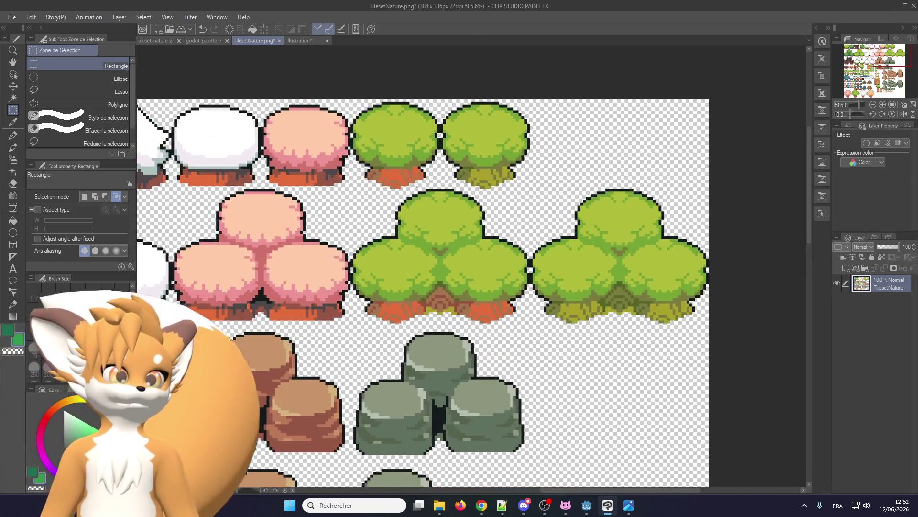
pyautogui.scroll(-1, 391, 184)
pyautogui.scroll(-2, 390, 198)
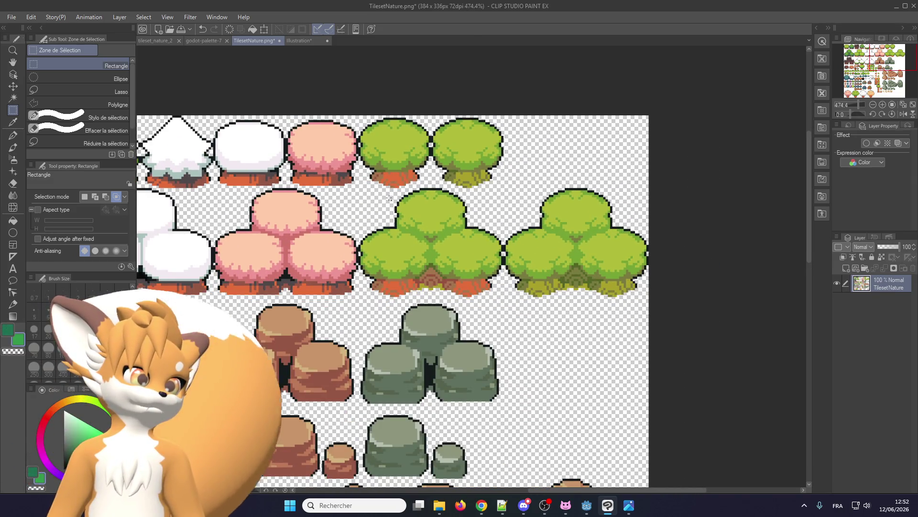
pyautogui.scroll(3, 378, 187)
pyautogui.scroll(-3, 335, 162)
pyautogui.scroll(1, 305, 143)
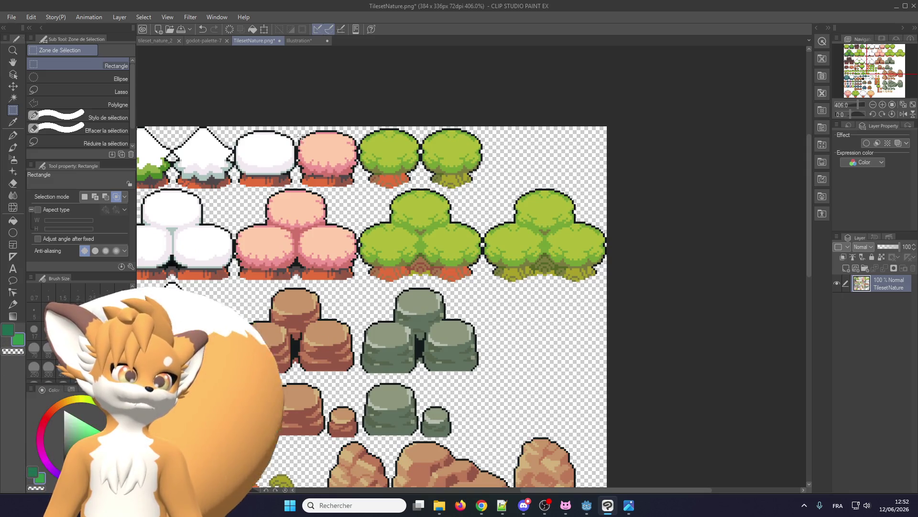
pyautogui.click(157, 43)
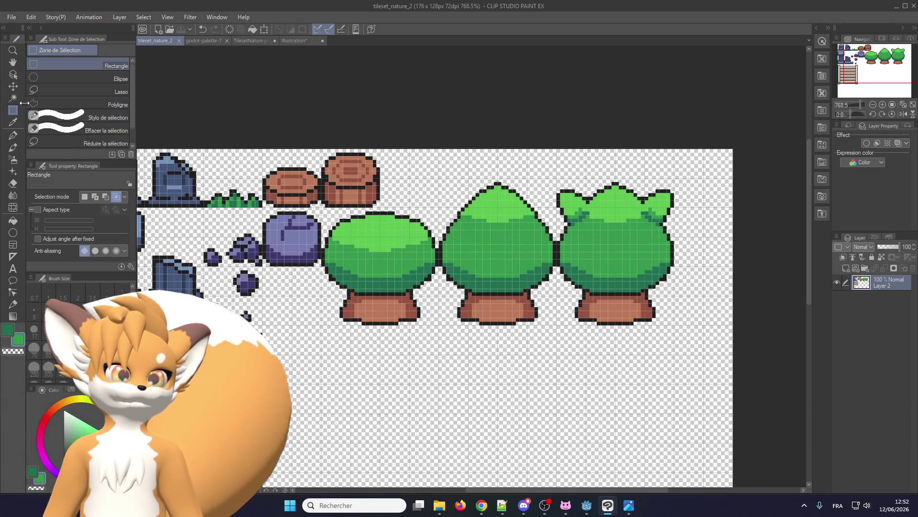
# Step: Select the round green tree with its trunk and paste it onto a new Layer 2 Copy
pyautogui.scroll(1, 388, 272)
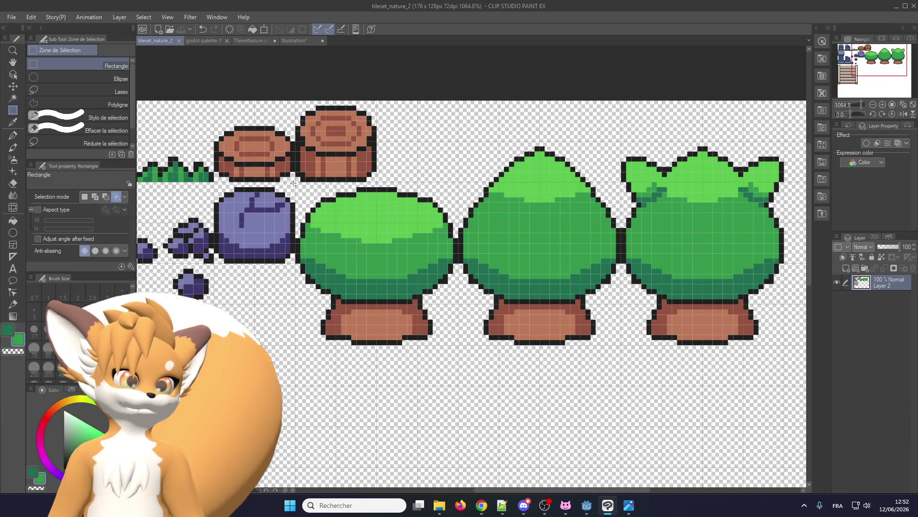
pyautogui.moveTo(295, 183)
pyautogui.mouseDown()
pyautogui.moveTo(475, 351)
pyautogui.moveTo(457, 345)
pyautogui.mouseUp()
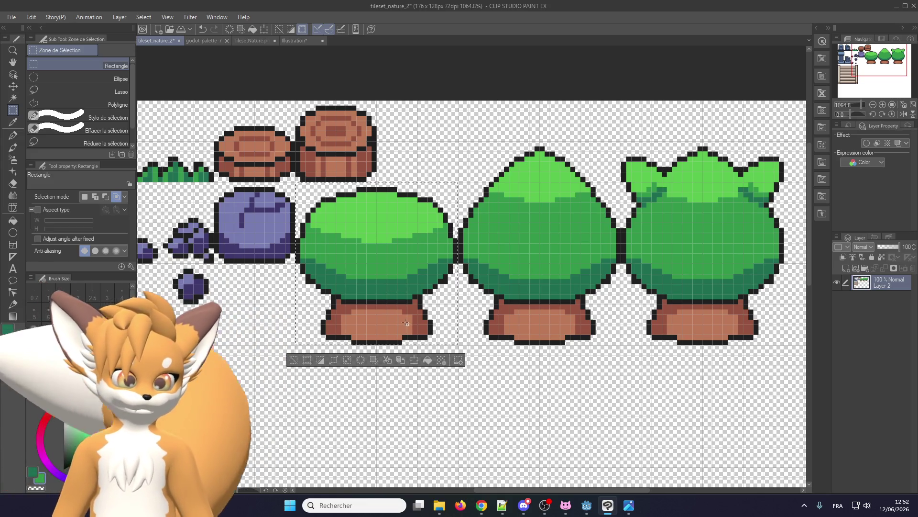
pyautogui.scroll(-1, 372, 325)
pyautogui.hotkey('ctrl', 'd')
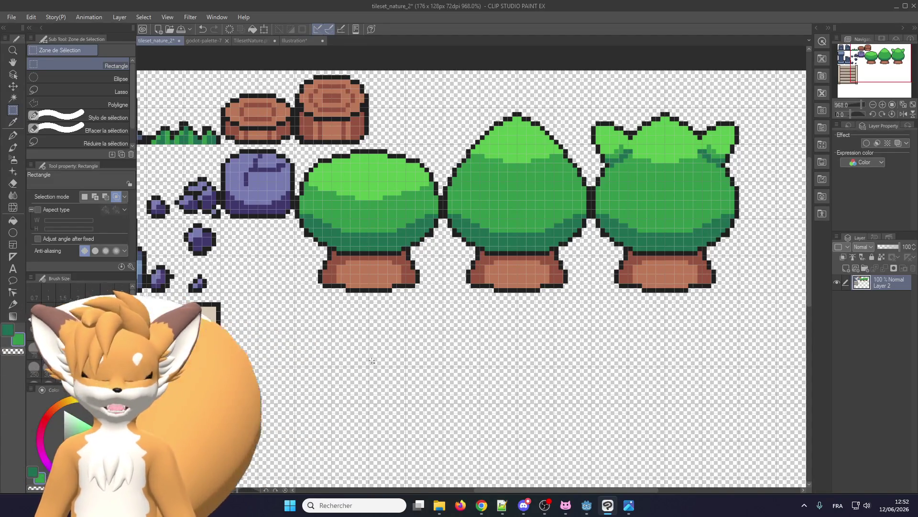
pyautogui.hotkey('ctrl', 'c')
pyautogui.hotkey('ctrl', 'v')
pyautogui.scroll(-2, 372, 361)
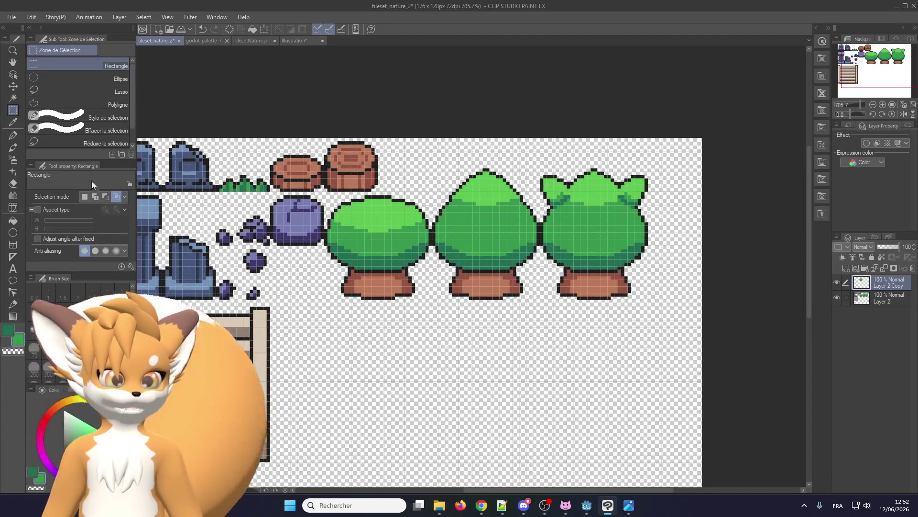
pyautogui.click(12, 86)
# Step: Drag the copied round tree down beneath the existing tree row
pyautogui.moveTo(234, 213)
pyautogui.mouseDown()
pyautogui.moveTo(350, 298)
pyautogui.moveTo(262, 341)
pyautogui.mouseUp()
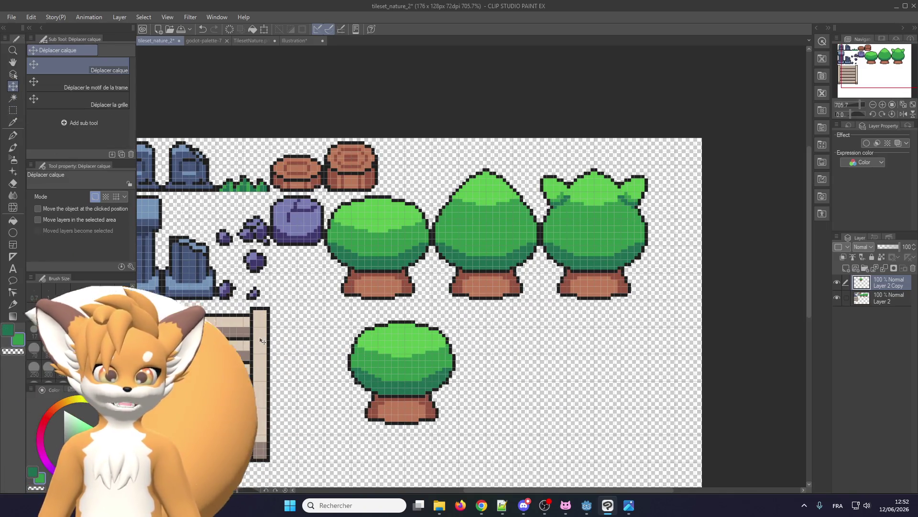
pyautogui.scroll(2, 439, 358)
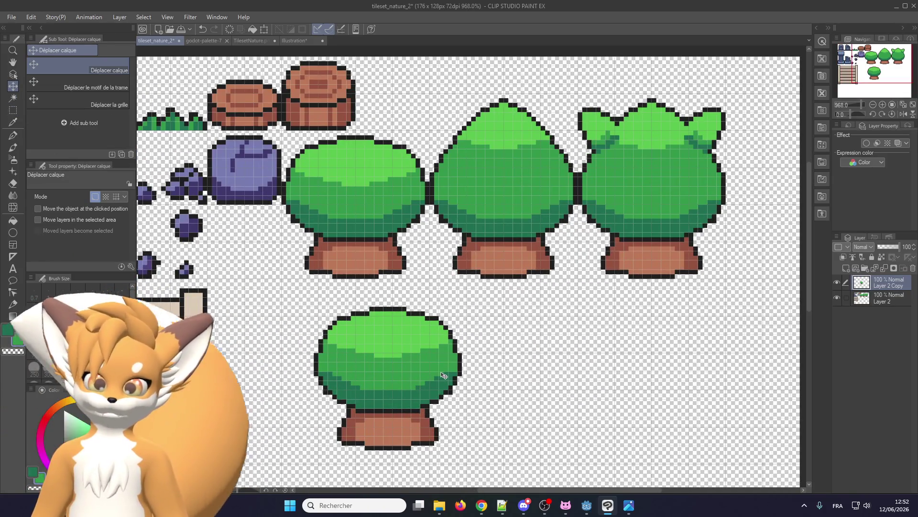
pyautogui.scroll(-1, 443, 376)
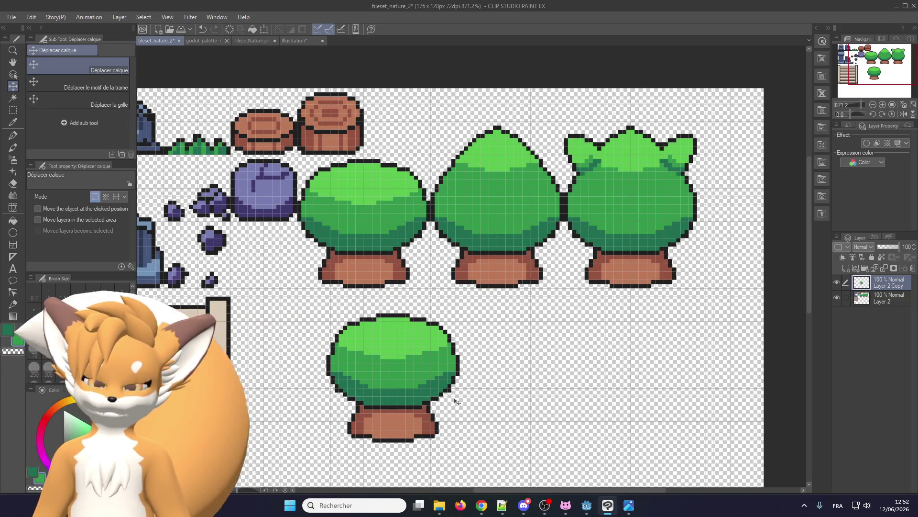
pyautogui.scroll(-4, 457, 402)
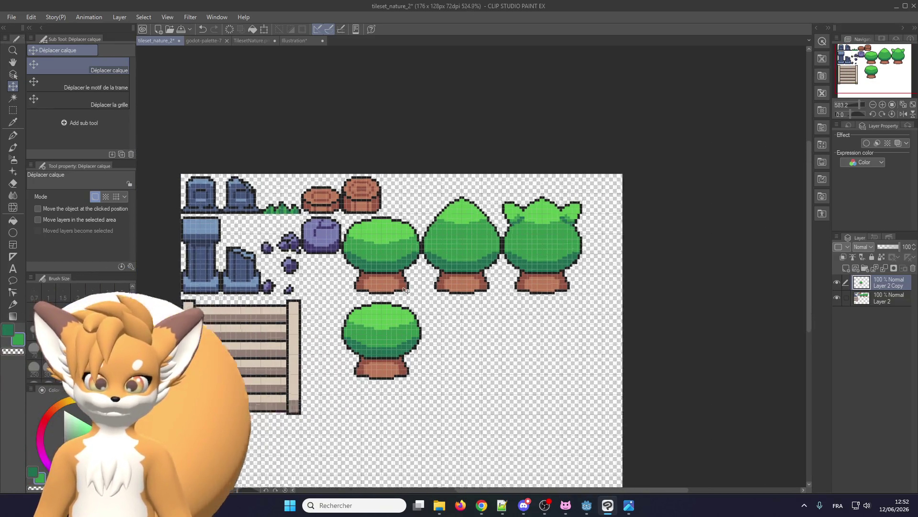
pyautogui.scroll(4, 397, 287)
pyautogui.scroll(1, 382, 284)
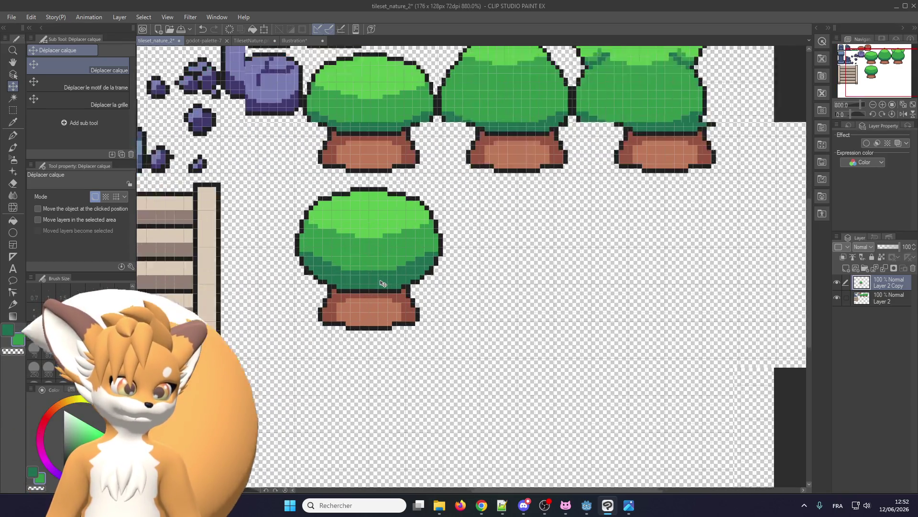
pyautogui.scroll(2, 383, 283)
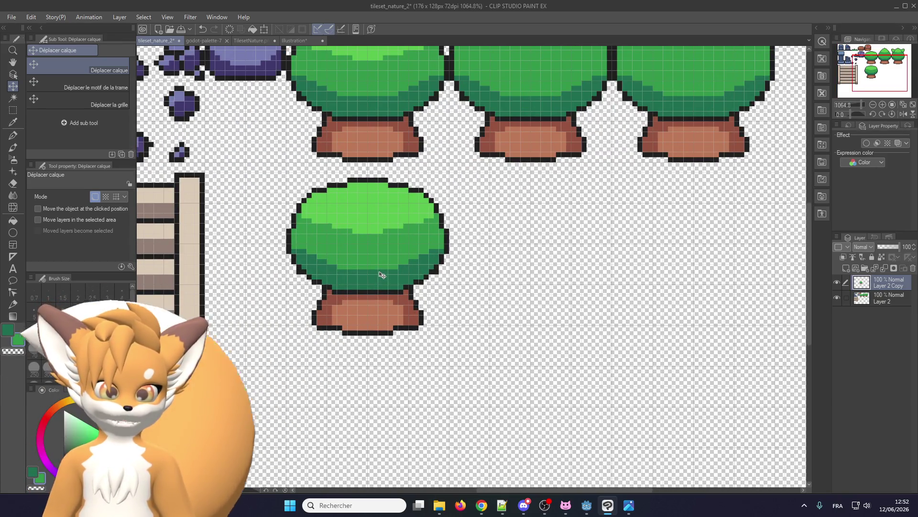
pyautogui.scroll(-2, 381, 274)
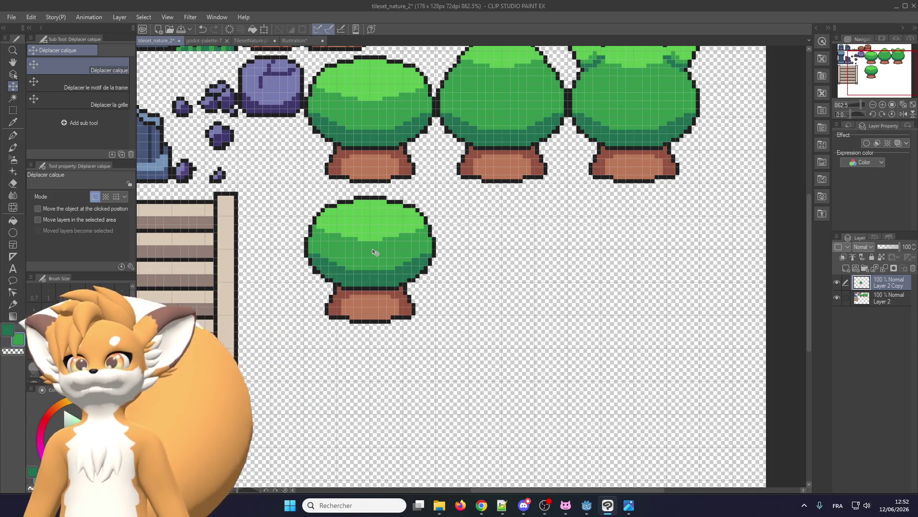
# Step: Lower the lone tree a bit further, then switch to Godot to check the forest block
pyautogui.moveTo(376, 252)
pyautogui.mouseDown()
pyautogui.moveTo(382, 300)
pyautogui.moveTo(375, 308)
pyautogui.mouseUp()
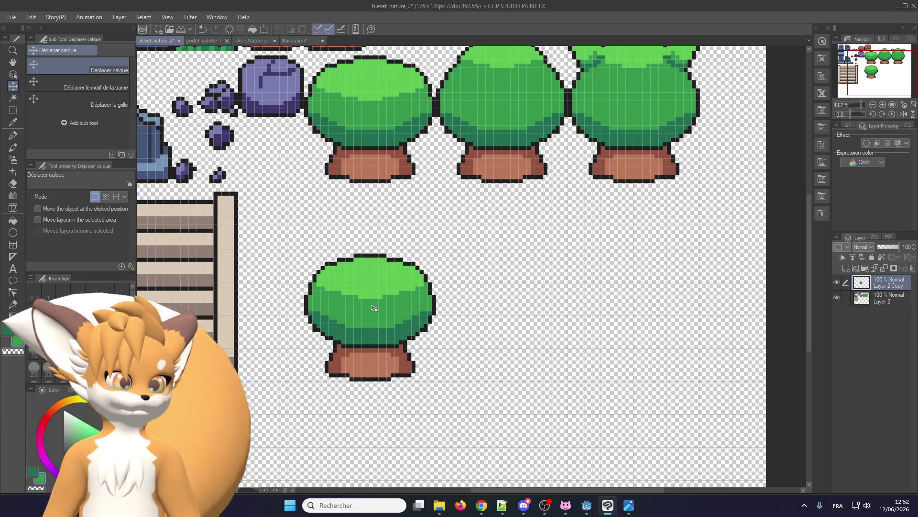
pyautogui.scroll(2, 375, 309)
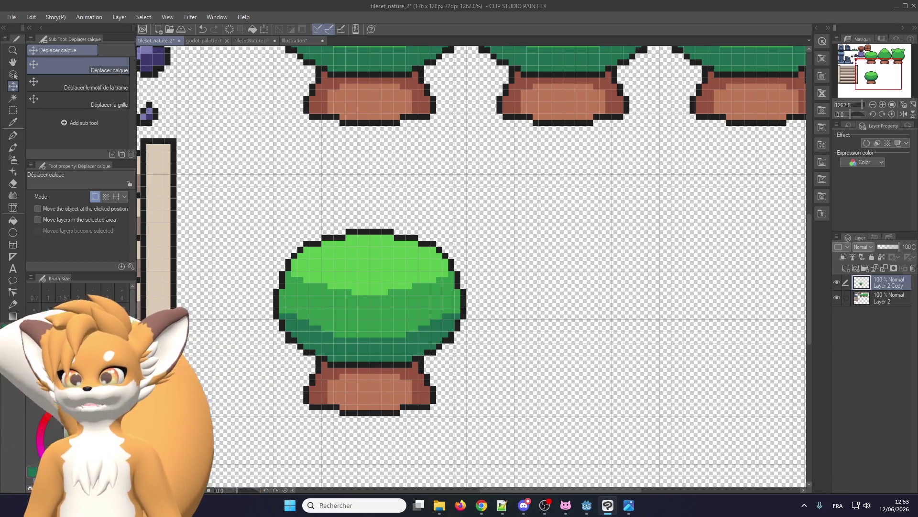
pyautogui.hotkey('alt', 'Tab')
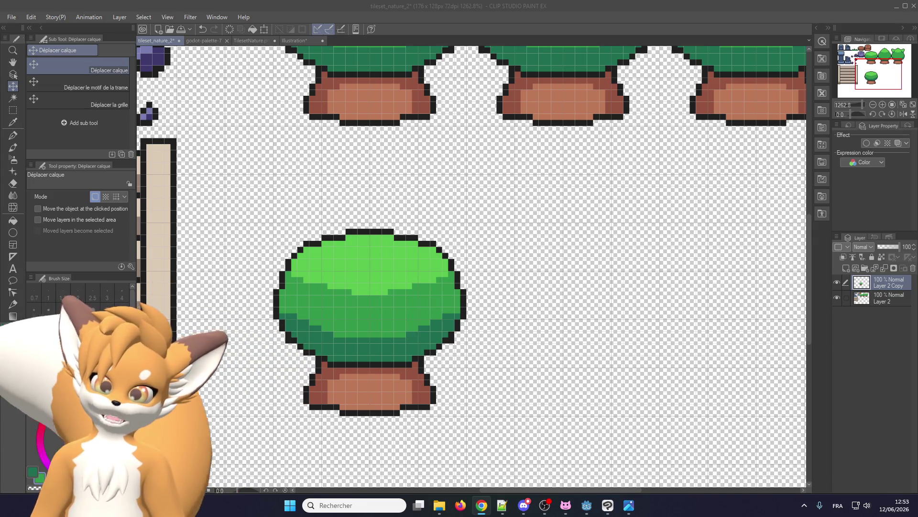
pyautogui.click(587, 505)
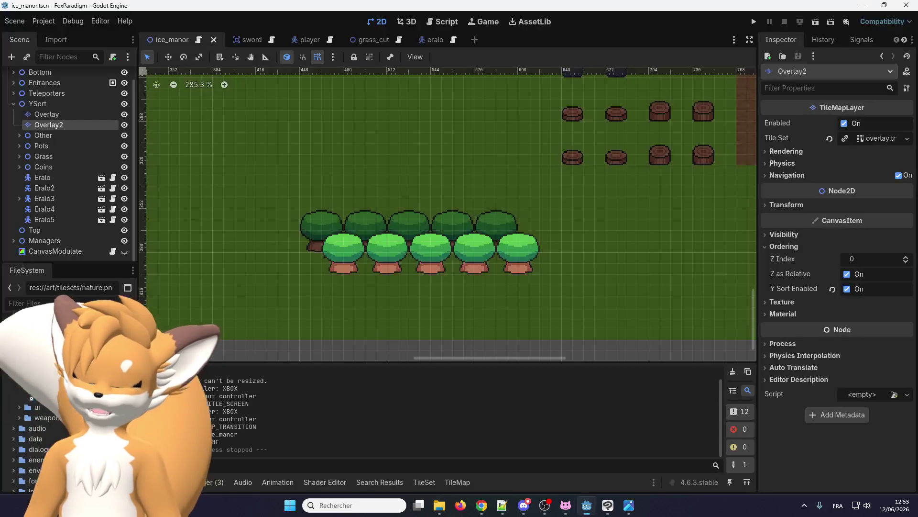
# Step: Back in Clip Studio, glance at the TilesetNature sheet, then return to tileset_nature_2 zoomed out
pyautogui.hotkey('alt', 'Tab')
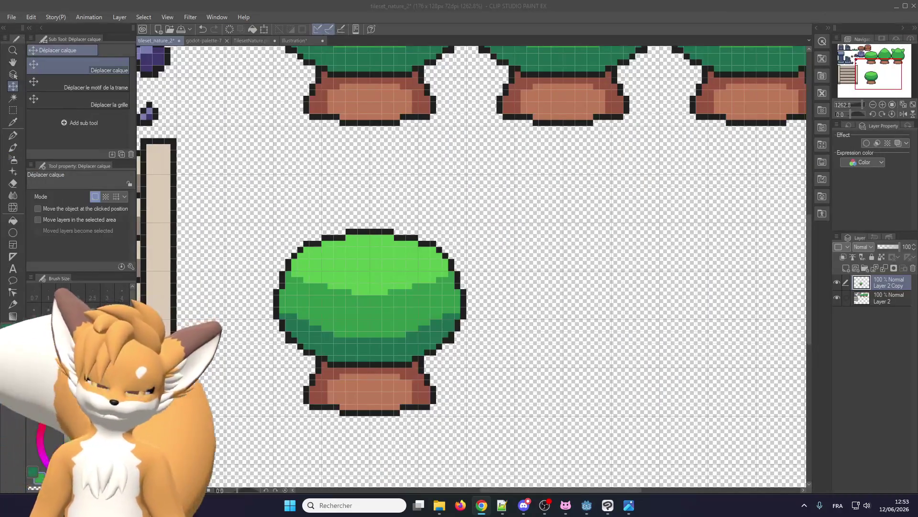
pyautogui.scroll(-2, 369, 256)
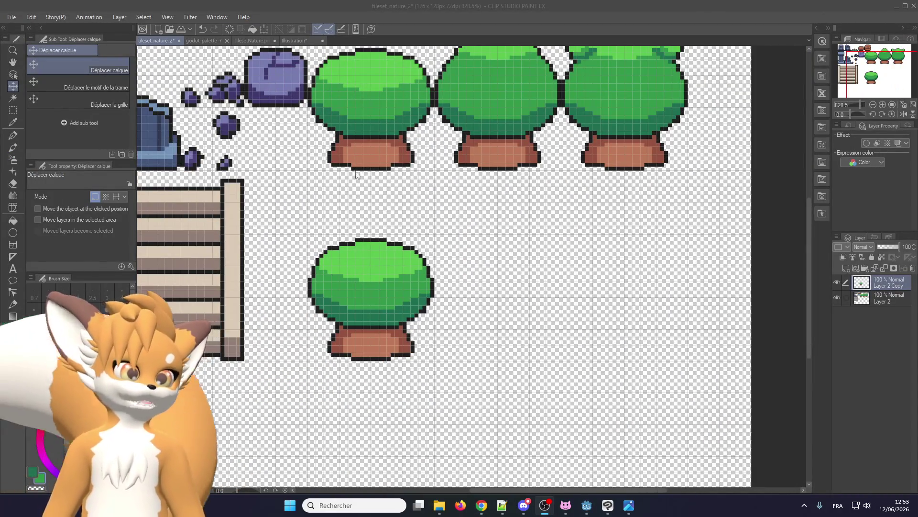
pyautogui.click(268, 40)
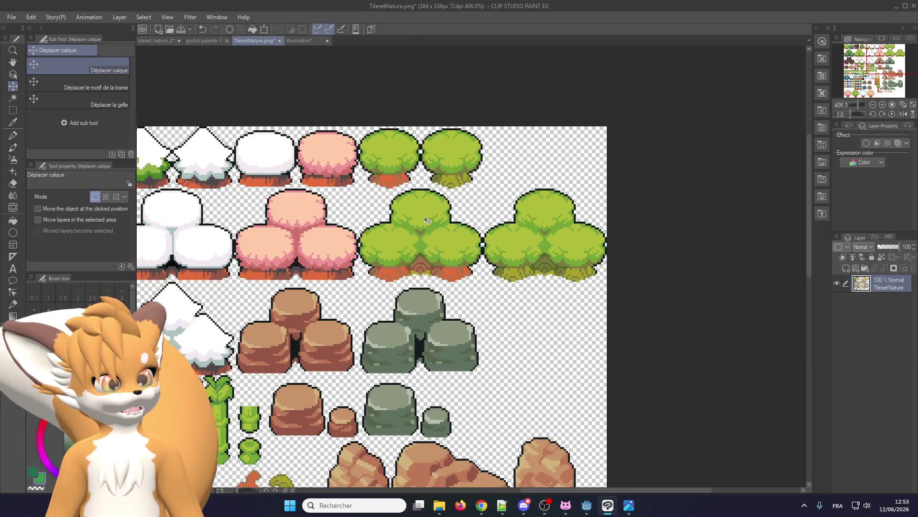
pyautogui.click(152, 41)
pyautogui.scroll(-1, 296, 156)
# Step: Copy the top-left round tree and place the pasted copy beside the lower tree, nudged up one pixel
pyautogui.press('m')
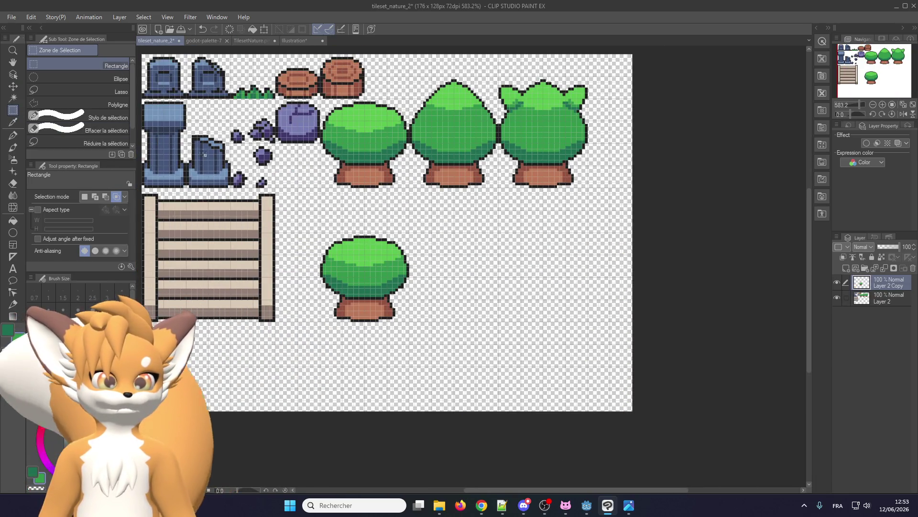
pyautogui.moveTo(323, 187)
pyautogui.mouseDown()
pyautogui.moveTo(372, 155)
pyautogui.moveTo(431, 79)
pyautogui.mouseUp()
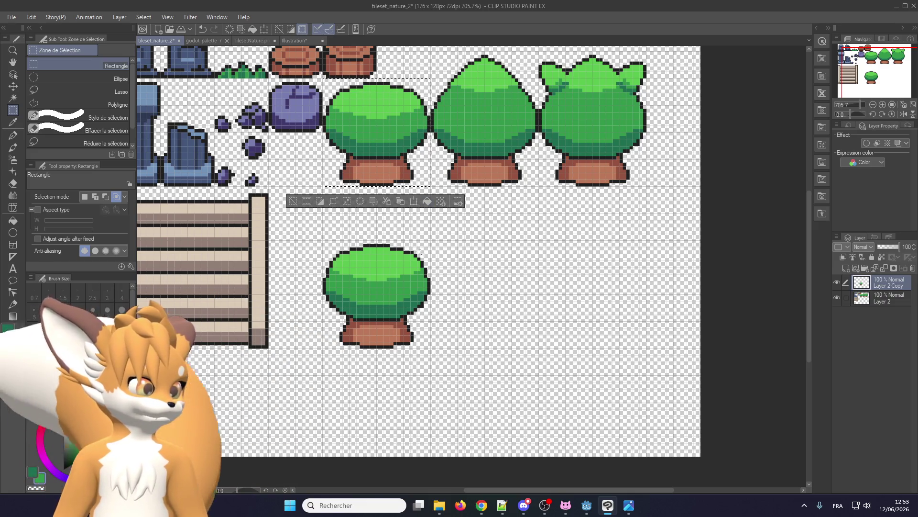
pyautogui.hotkey('ctrl', 'c')
pyautogui.hotkey('ctrl', 'v')
pyautogui.press('k')
pyautogui.scroll(1, 335, 168)
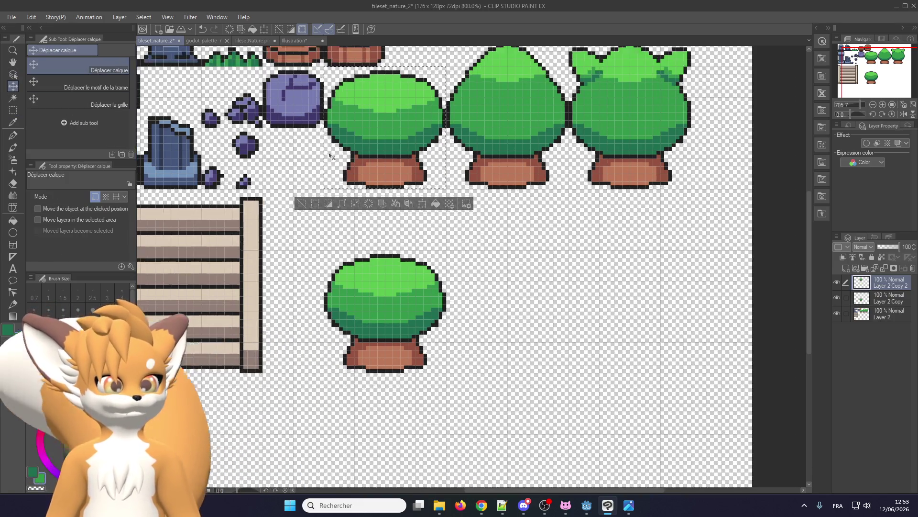
pyautogui.moveTo(360, 175)
pyautogui.mouseDown()
pyautogui.moveTo(454, 415)
pyautogui.moveTo(424, 351)
pyautogui.moveTo(446, 330)
pyautogui.moveTo(459, 345)
pyautogui.moveTo(424, 344)
pyautogui.moveTo(440, 346)
pyautogui.mouseUp()
pyautogui.scroll(2, 446, 330)
pyautogui.scroll(2, 447, 325)
pyautogui.scroll(-3, 450, 327)
pyautogui.scroll(2, 455, 335)
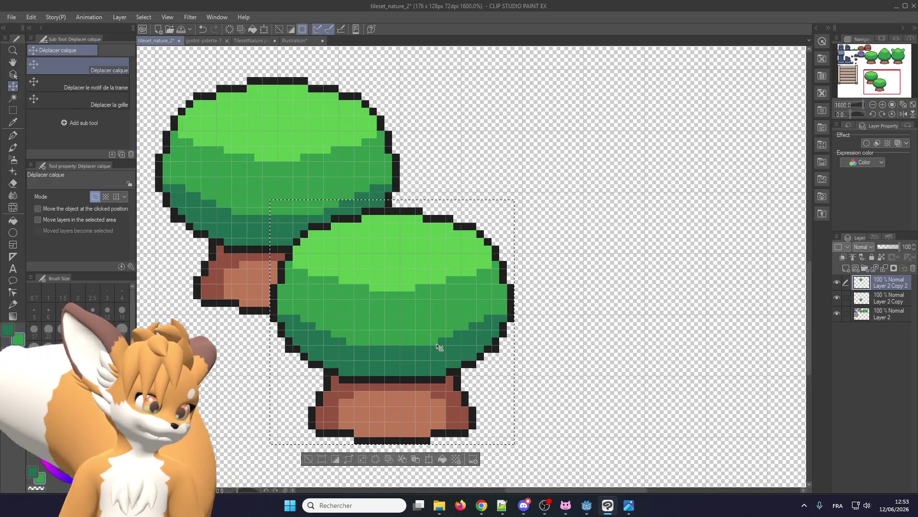
pyautogui.press('Up')
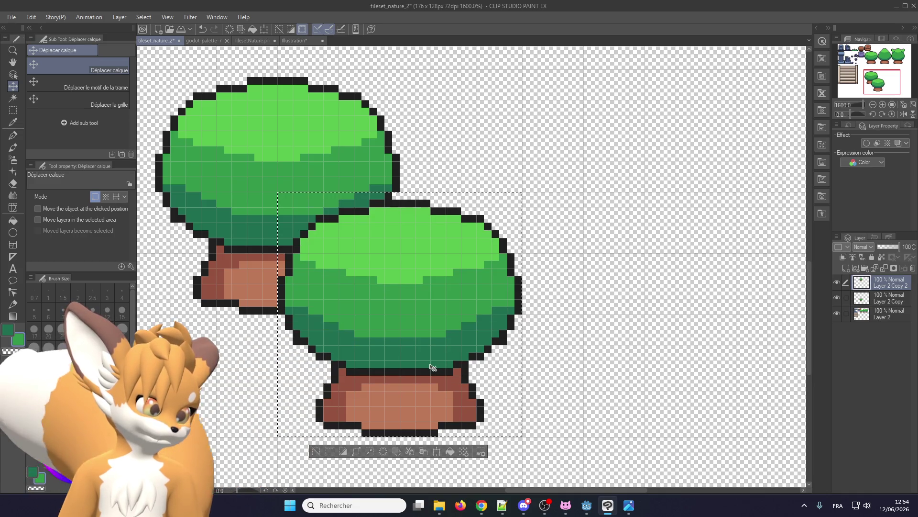
pyautogui.scroll(-2, 511, 444)
pyautogui.scroll(2, 502, 435)
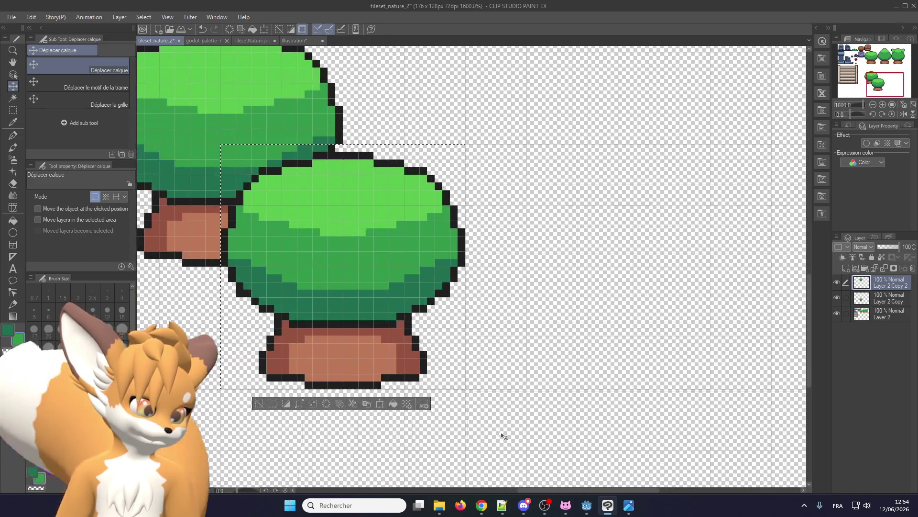
pyautogui.scroll(-3, 343, 404)
pyautogui.hotkey('ctrl', 'd')
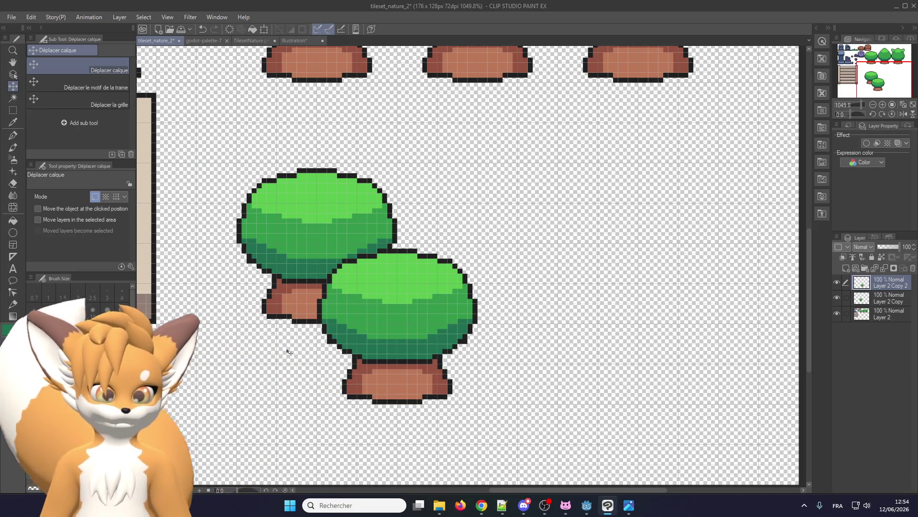
pyautogui.scroll(-3, 287, 348)
# Step: Paste another round-tree copy at the cluster's lower left to complete the triangle
pyautogui.hotkey('ctrl', 'c')
pyautogui.hotkey('ctrl', 'v')
pyautogui.scroll(-2, 346, 357)
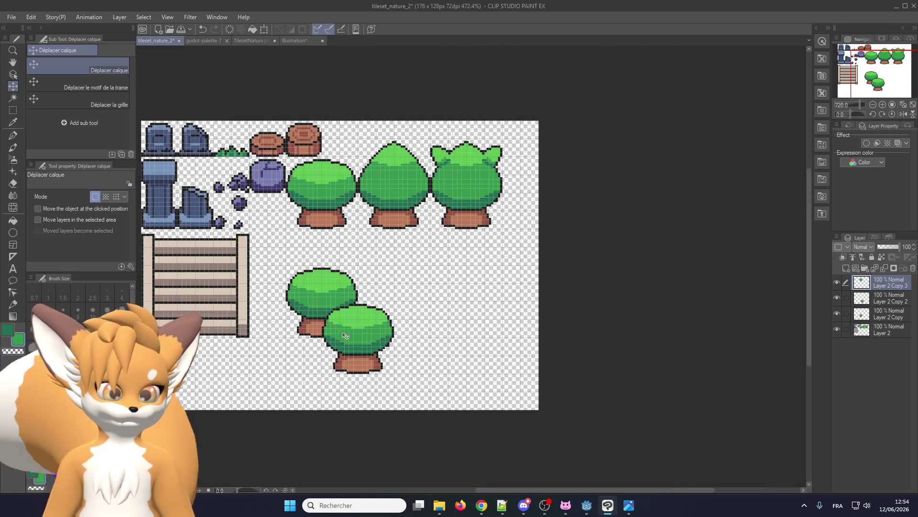
pyautogui.moveTo(346, 313)
pyautogui.mouseDown()
pyautogui.moveTo(354, 270)
pyautogui.moveTo(281, 319)
pyautogui.mouseUp()
pyautogui.scroll(3, 281, 320)
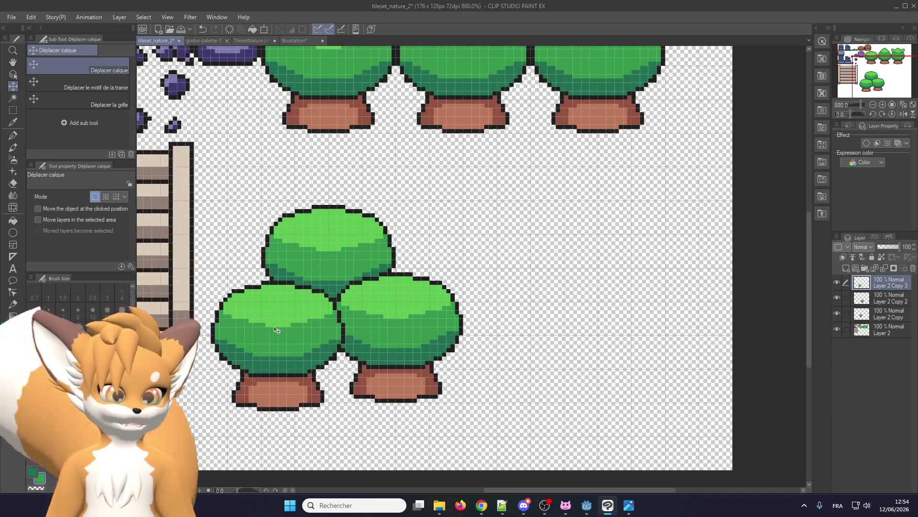
pyautogui.scroll(1, 280, 333)
pyautogui.scroll(1, 281, 333)
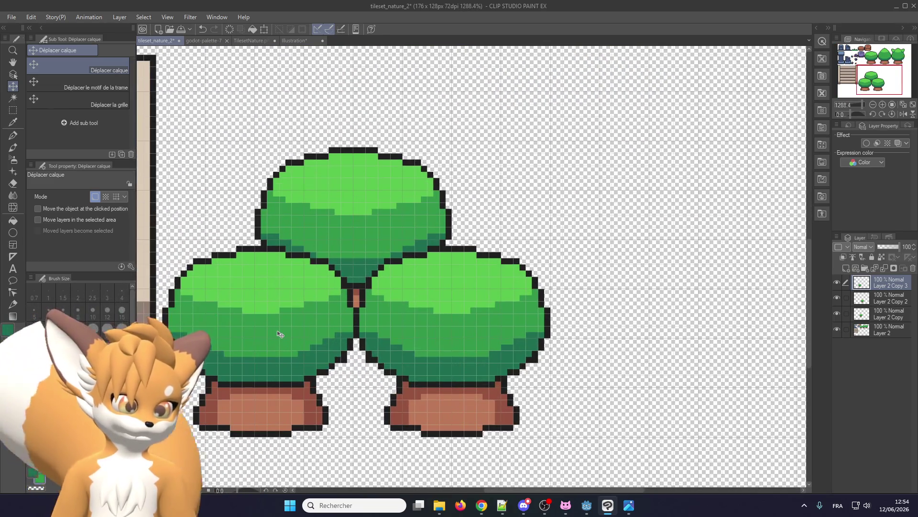
pyautogui.scroll(-6, 274, 335)
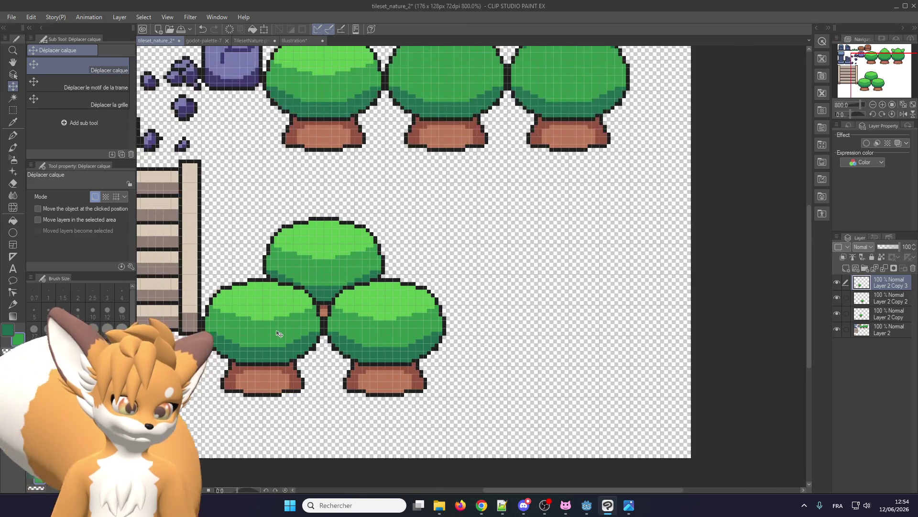
pyautogui.scroll(-2, 287, 322)
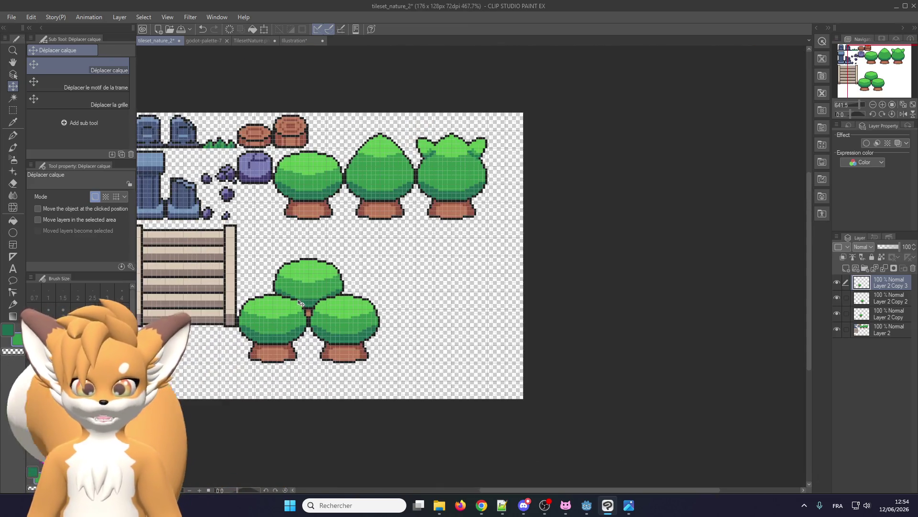
pyautogui.click(13, 110)
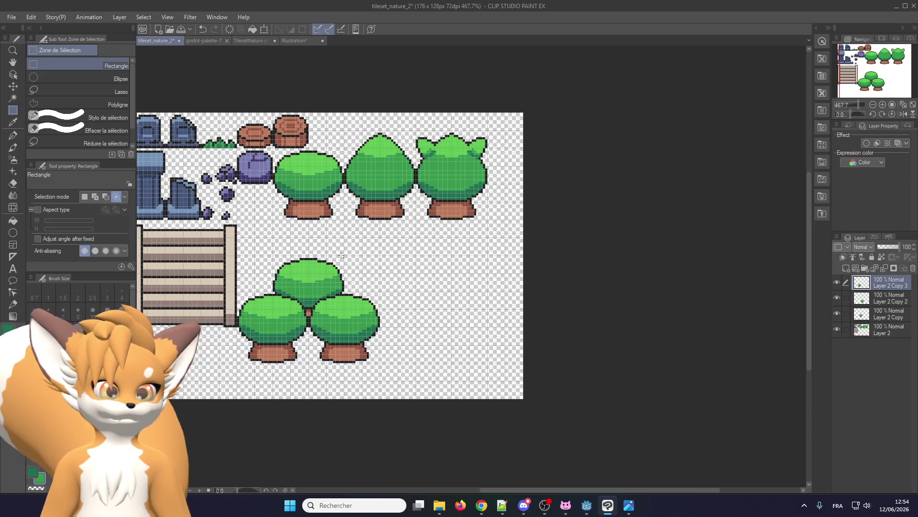
# Step: Merge the tree-copy layers down into Layer 2
pyautogui.scroll(-1, 299, 243)
pyautogui.scroll(4, 299, 242)
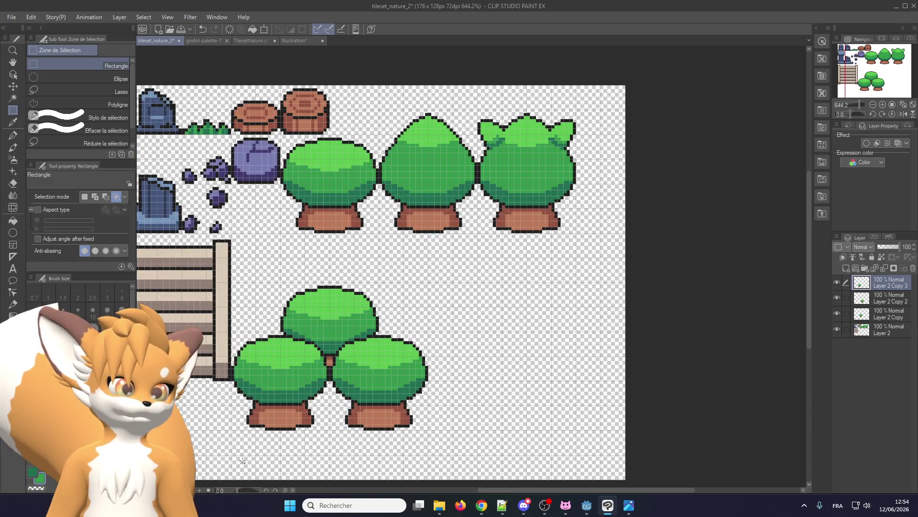
pyautogui.click(885, 268)
pyautogui.click(885, 269)
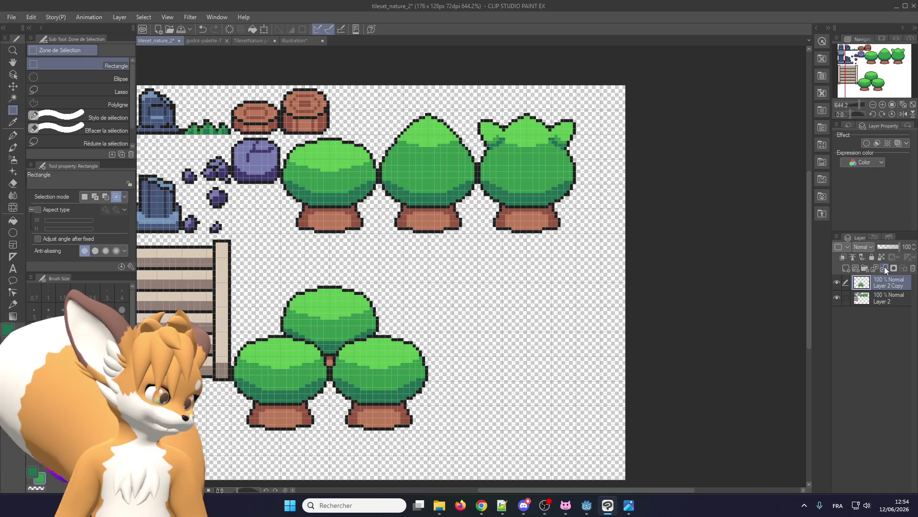
pyautogui.click(885, 265)
# Step: Raise the three-tree cluster a few pixels toward the row and save tileset_nature_2
pyautogui.scroll(1, 262, 387)
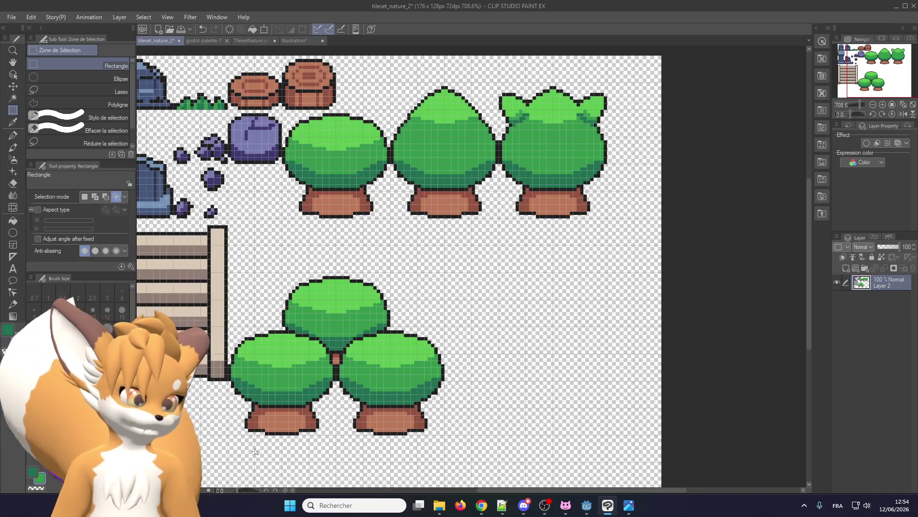
pyautogui.moveTo(228, 435)
pyautogui.mouseDown()
pyautogui.moveTo(354, 308)
pyautogui.moveTo(445, 273)
pyautogui.mouseUp()
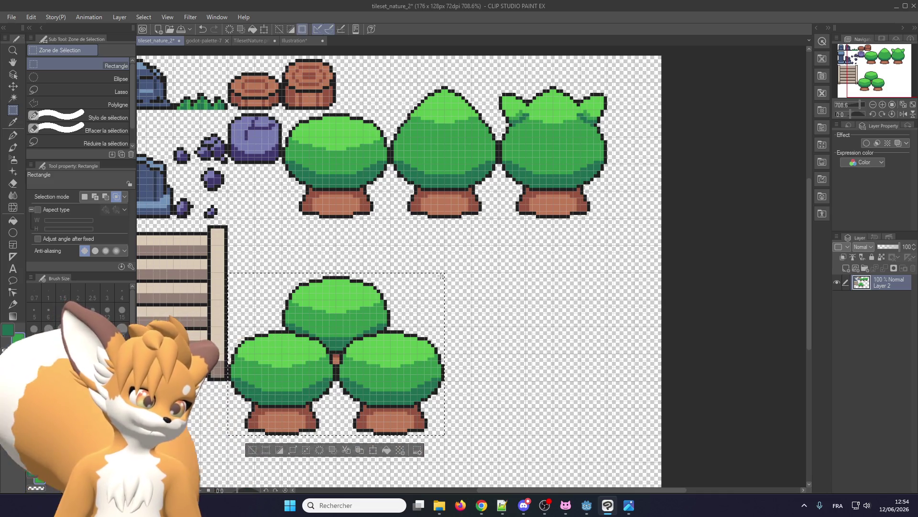
pyautogui.click(15, 89)
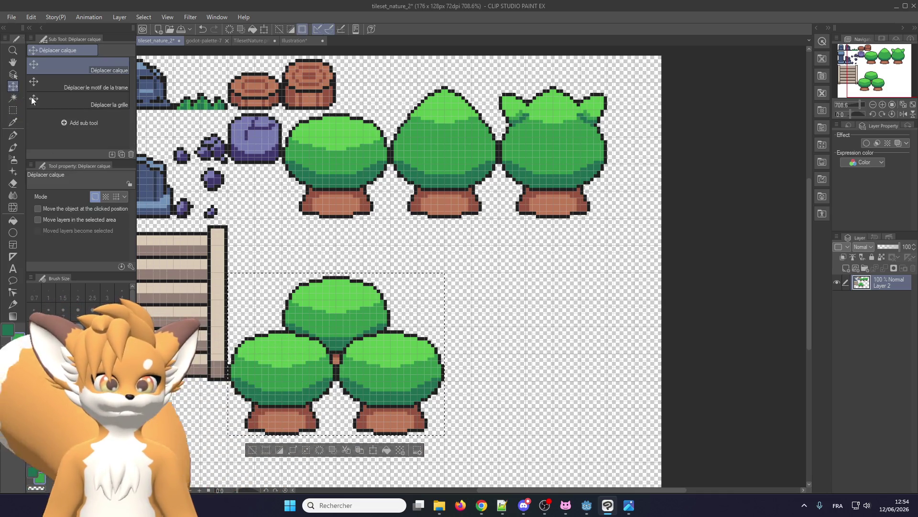
pyautogui.press('Up')
pyautogui.press('Up')
pyautogui.press('Up')
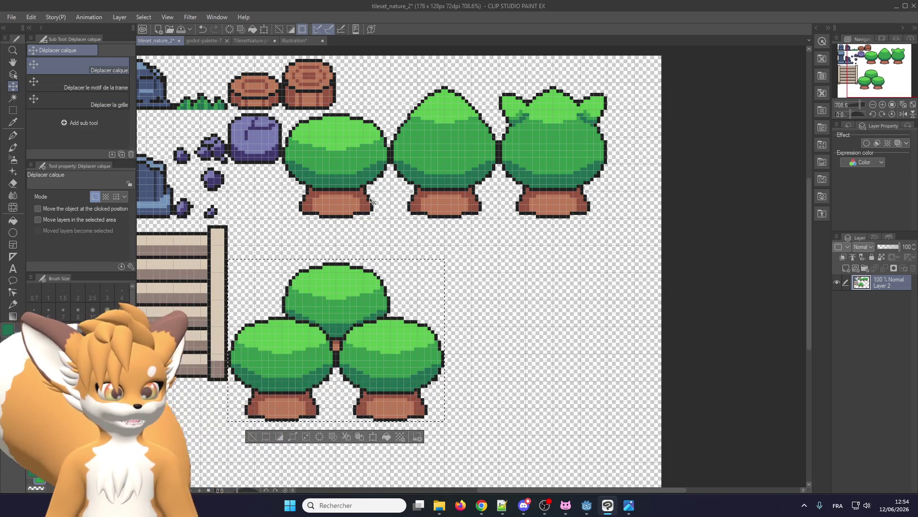
pyautogui.press('Up')
pyautogui.press('Up')
pyautogui.press('Up')
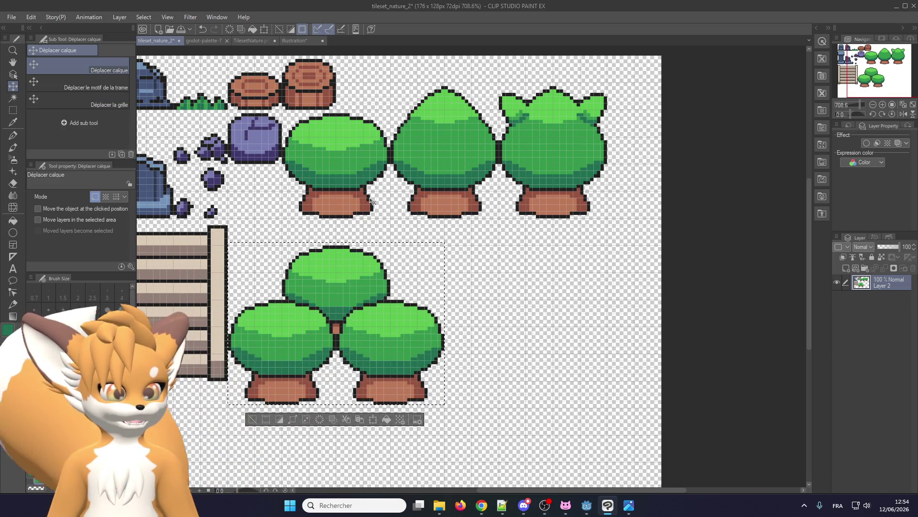
pyautogui.press('Up')
pyautogui.press('Up')
pyautogui.press('Up')
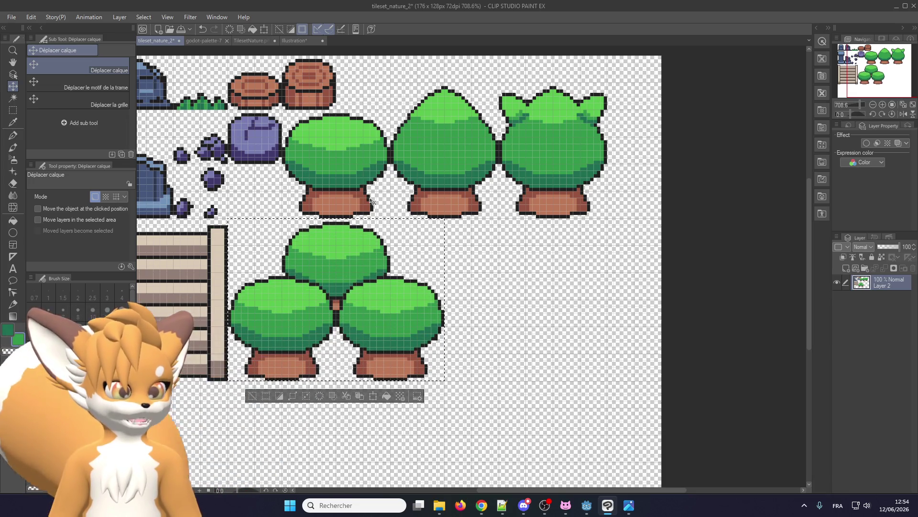
pyautogui.hotkey('ctrl', 'd')
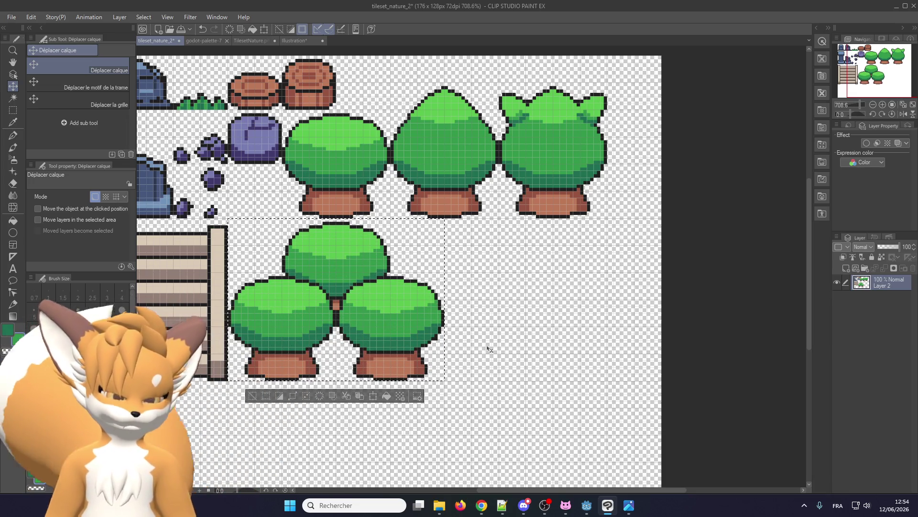
pyautogui.scroll(-2, 500, 347)
pyautogui.hotkey('ctrl', 's')
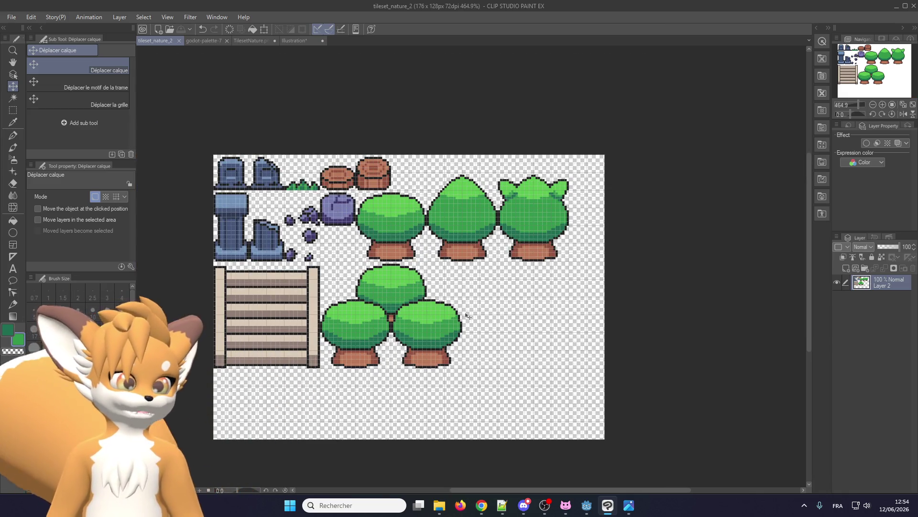
# Step: Export a single-layer .png over nature.png, confirming the overwrite and accepting default settings
pyautogui.click(12, 18)
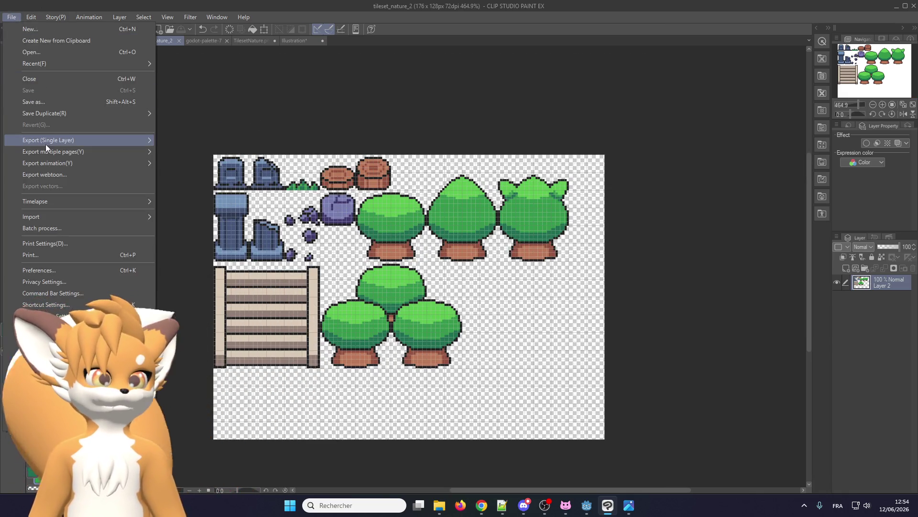
pyautogui.moveTo(45, 144)
pyautogui.click(202, 162)
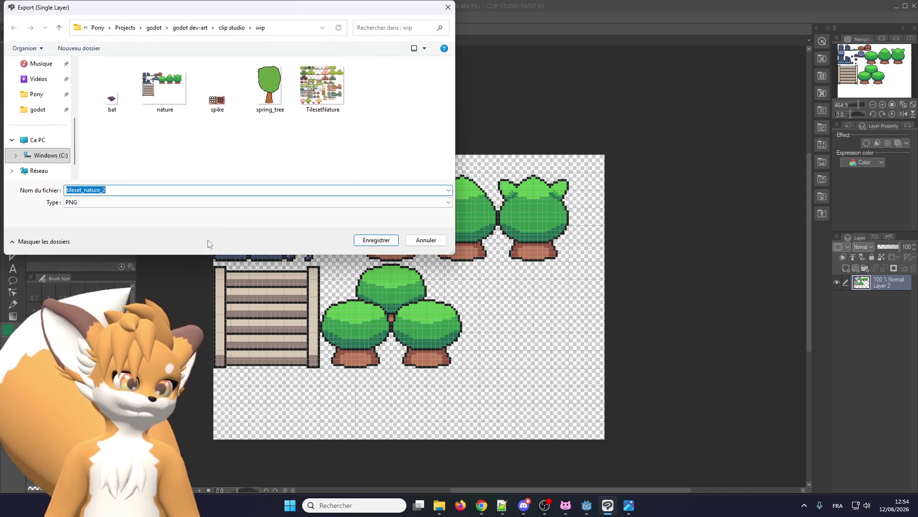
pyautogui.doubleClick(165, 86)
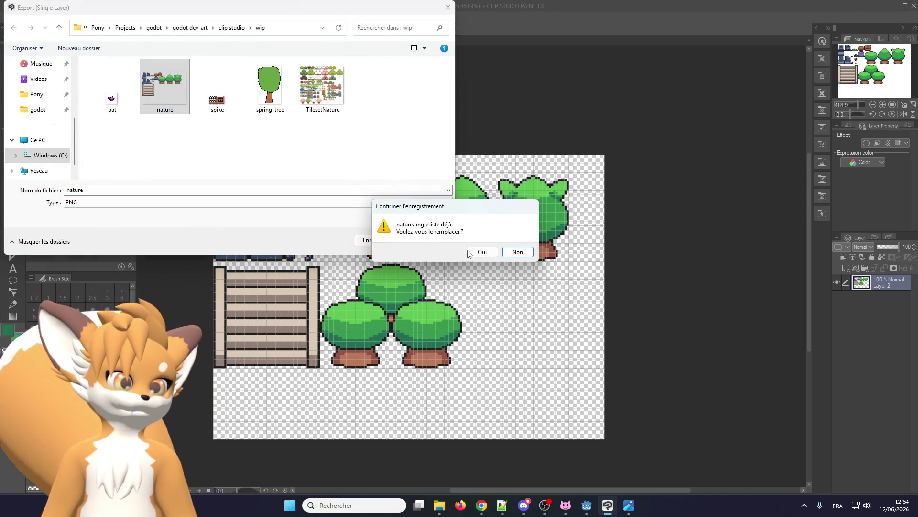
pyautogui.click(469, 252)
pyautogui.click(432, 176)
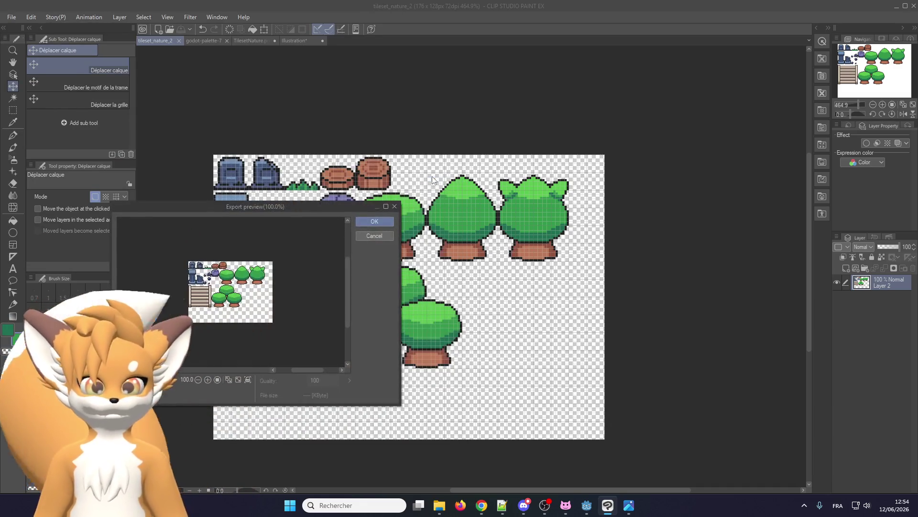
pyautogui.click(383, 220)
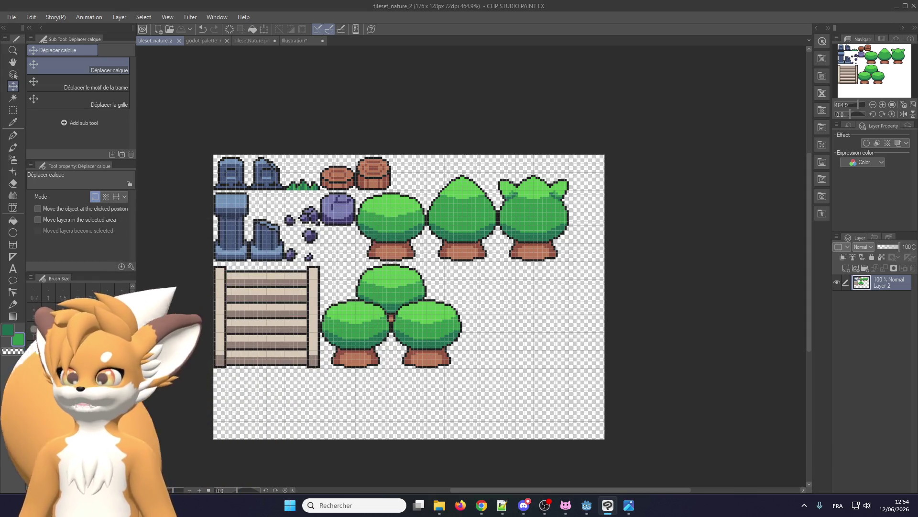
pyautogui.hotkey('alt', 'Tab')
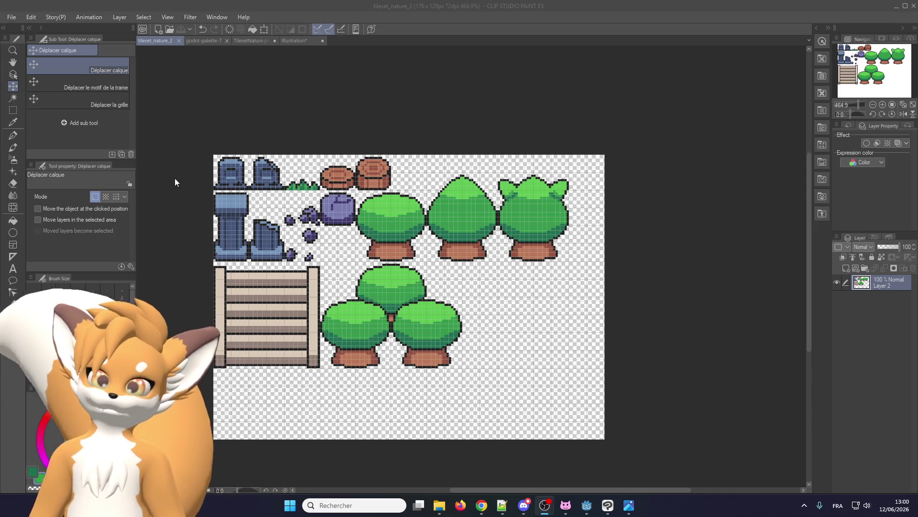
# Step: Zoom around the tileset artwork, then switch to Godot's ice_manor scene with the tree rows
pyautogui.scroll(3, 242, 274)
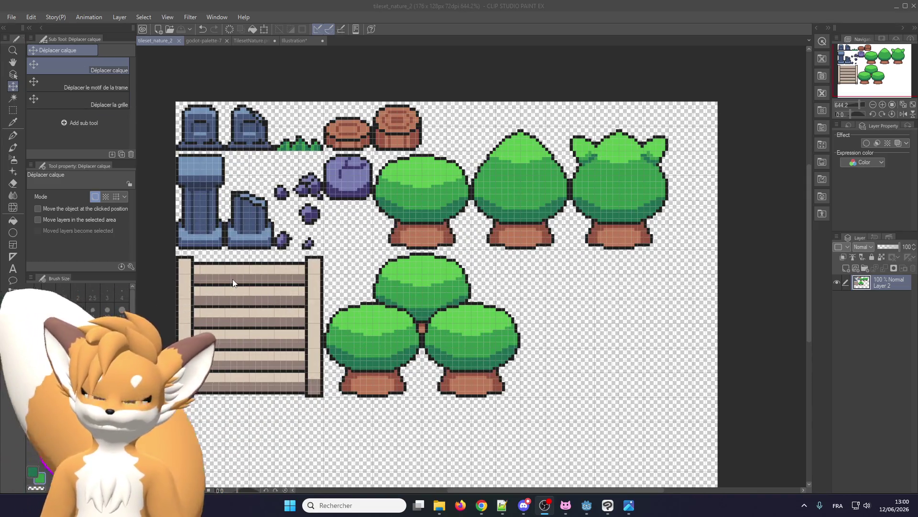
pyautogui.scroll(-1, 232, 279)
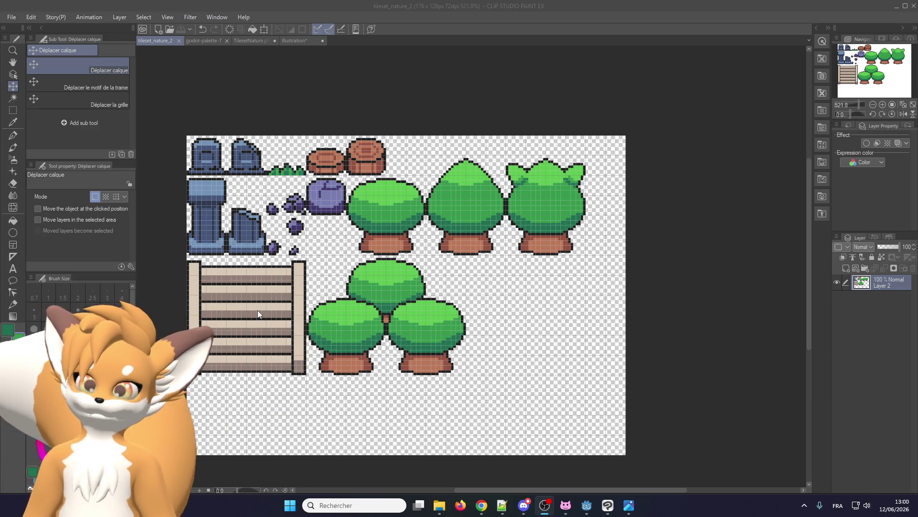
pyautogui.scroll(-1, 364, 220)
pyautogui.scroll(3, 389, 219)
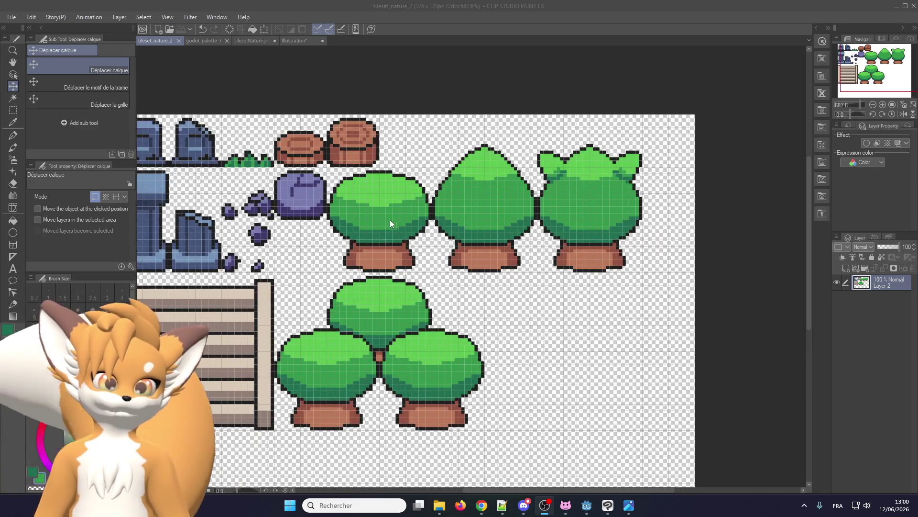
pyautogui.scroll(-1, 322, 254)
pyautogui.scroll(2, 378, 348)
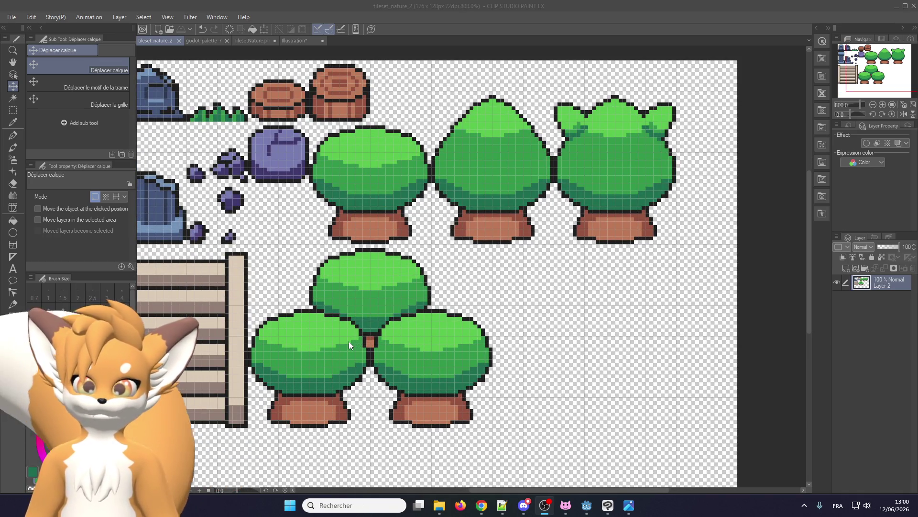
pyautogui.scroll(-1, 349, 341)
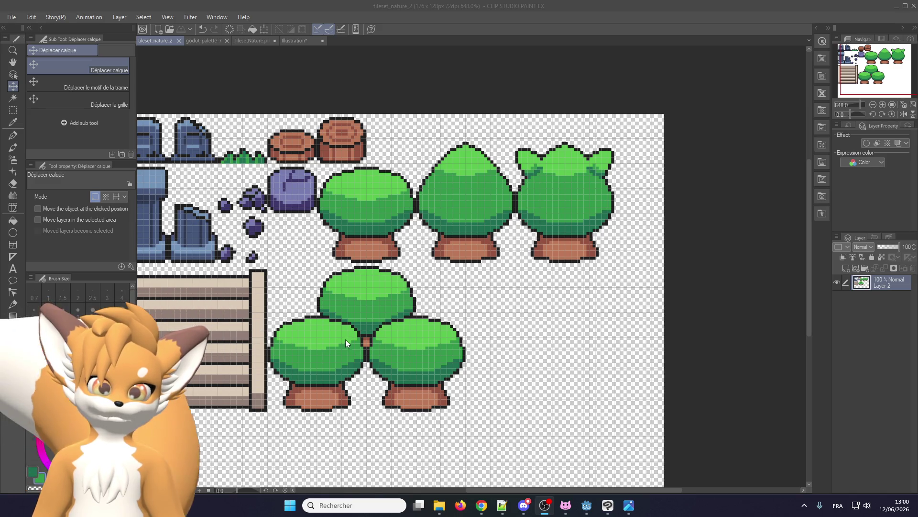
pyautogui.scroll(-1, 346, 339)
pyautogui.scroll(2, 339, 333)
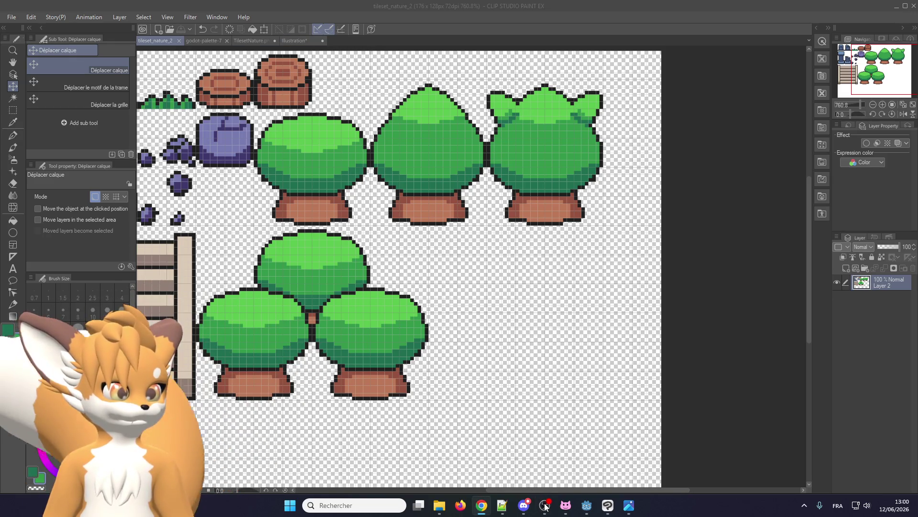
pyautogui.click(586, 505)
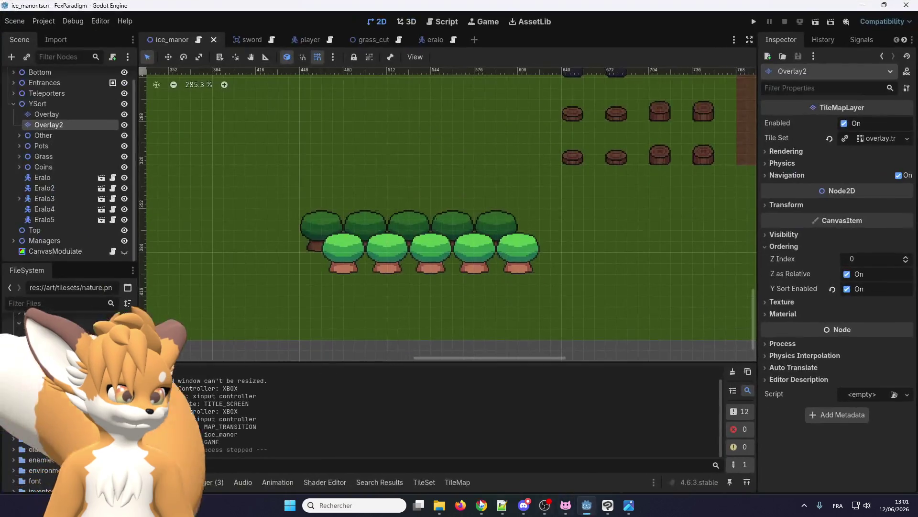
pyautogui.click(439, 508)
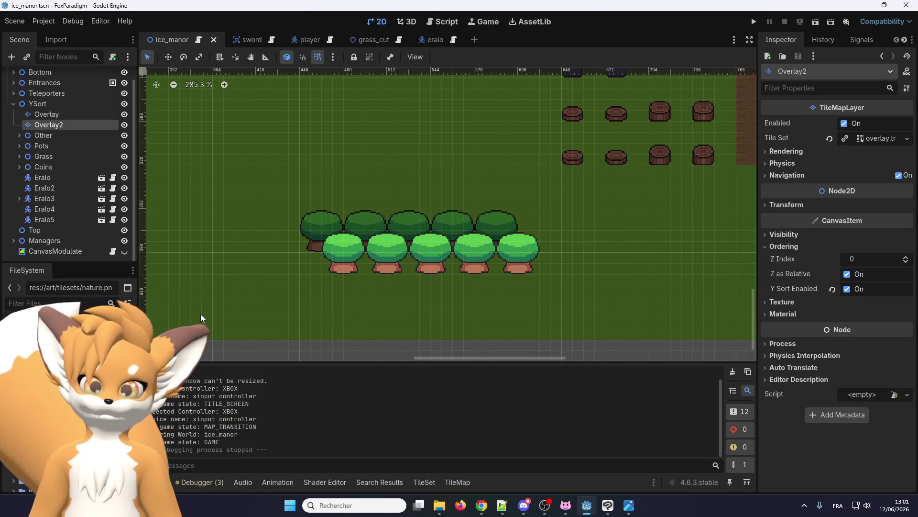
pyautogui.scroll(-3, 281, 234)
pyautogui.scroll(3, 258, 222)
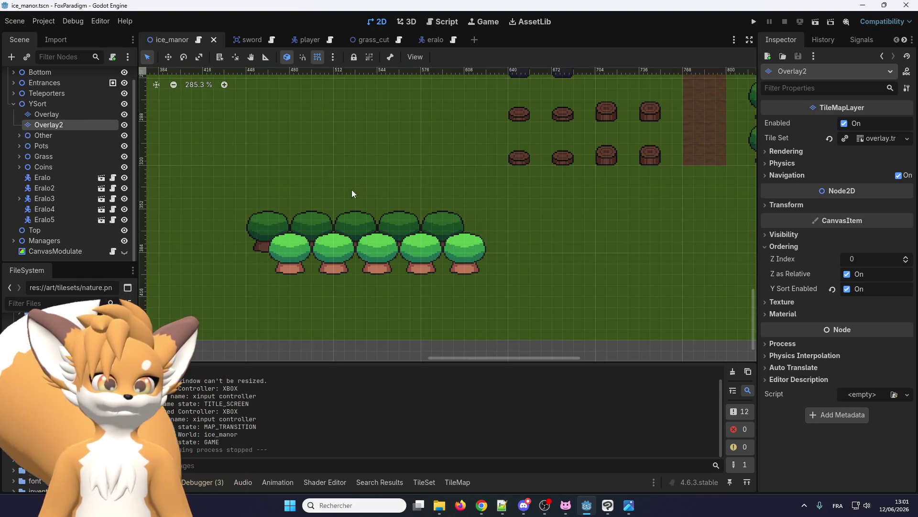
pyautogui.scroll(-3, 352, 194)
pyautogui.scroll(2, 306, 215)
pyautogui.scroll(-3, 306, 215)
pyautogui.scroll(3, 227, 223)
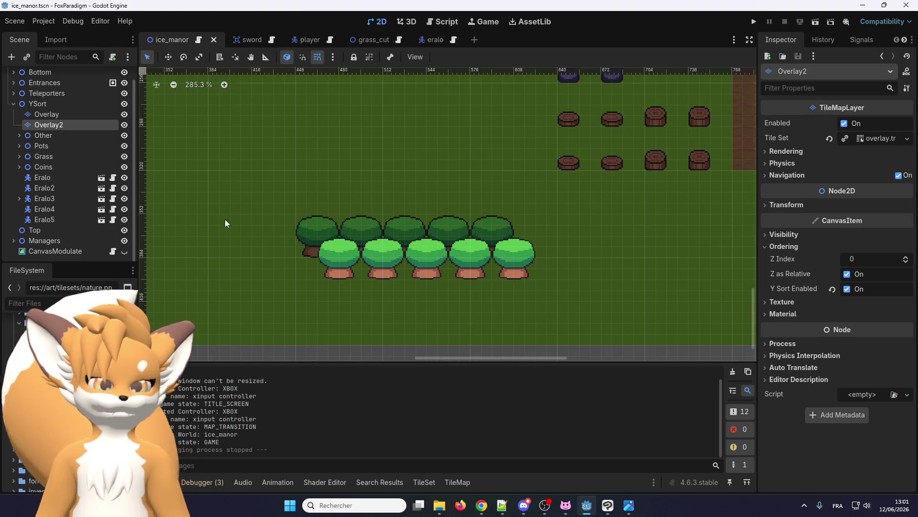
pyautogui.scroll(2, 226, 223)
pyautogui.scroll(-2, 251, 228)
pyautogui.scroll(2, 327, 237)
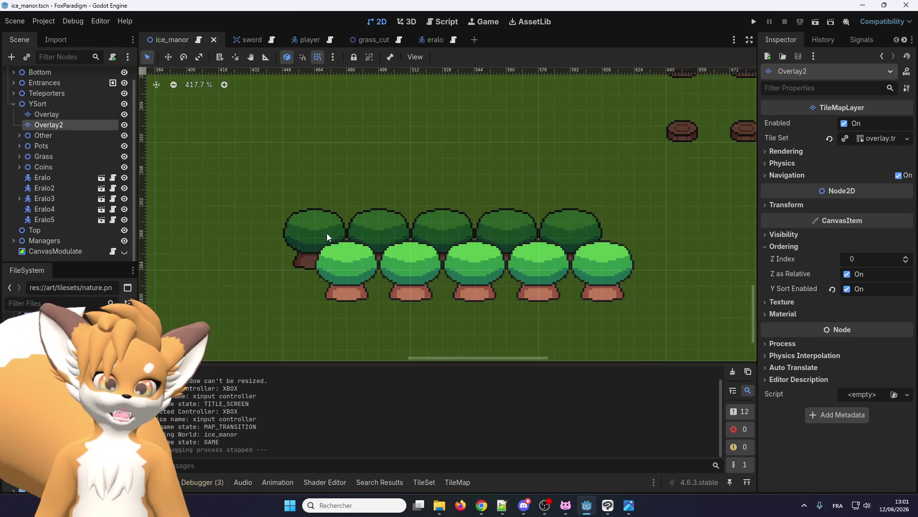
pyautogui.scroll(-3, 335, 233)
pyautogui.scroll(4, 360, 234)
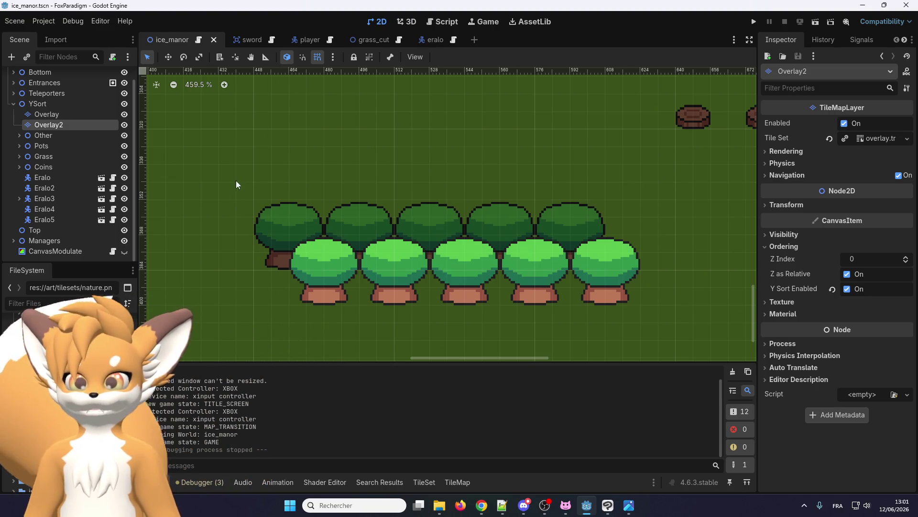
pyautogui.scroll(-2, 242, 162)
pyautogui.scroll(4, 335, 176)
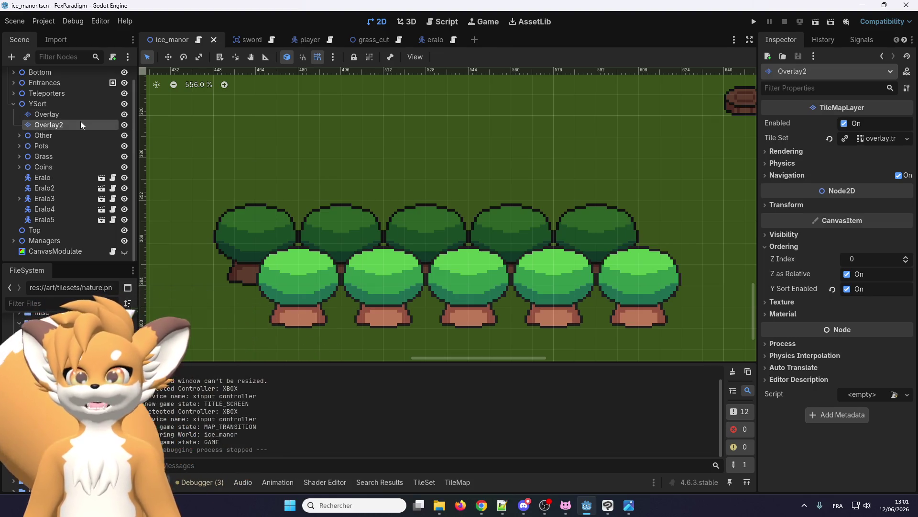
pyautogui.scroll(-4, 396, 205)
pyautogui.scroll(1, 324, 180)
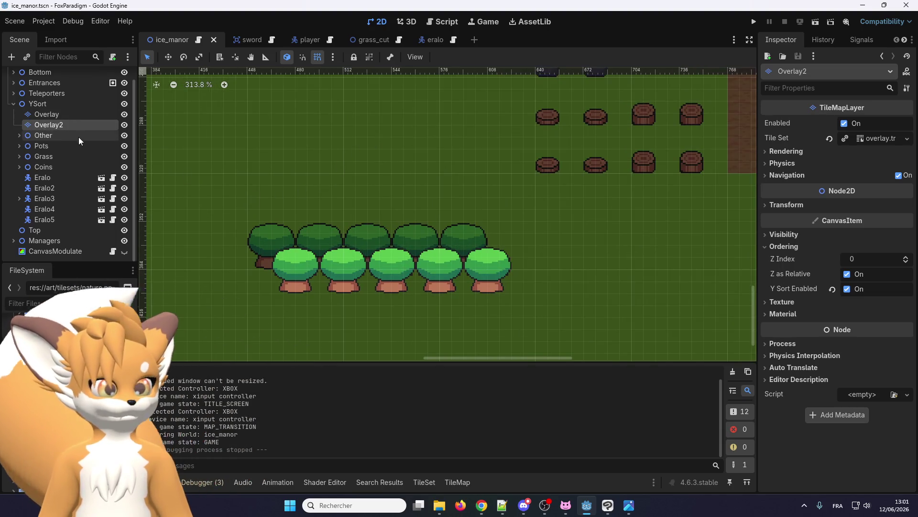
# Step: On the Overlay layer, stamp a 4x3 block of nature.png tree tiles four times
pyautogui.click(52, 114)
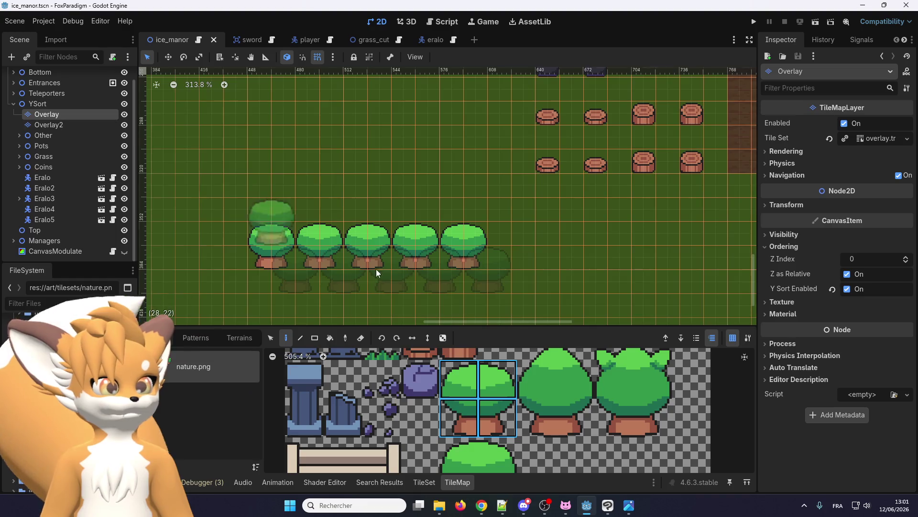
pyautogui.scroll(-2, 427, 220)
pyautogui.scroll(-2, 476, 381)
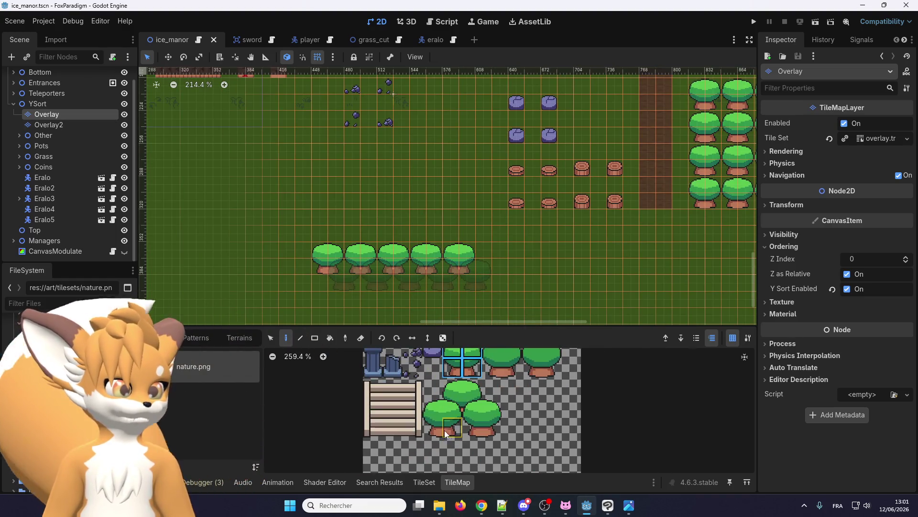
pyautogui.moveTo(433, 428); pyautogui.dragTo(488, 396)
pyautogui.scroll(2, 492, 266)
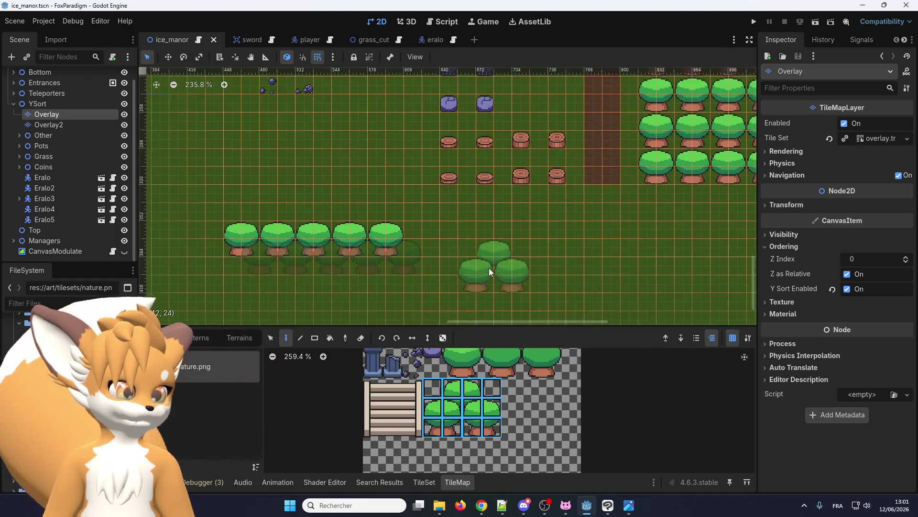
pyautogui.click(518, 274)
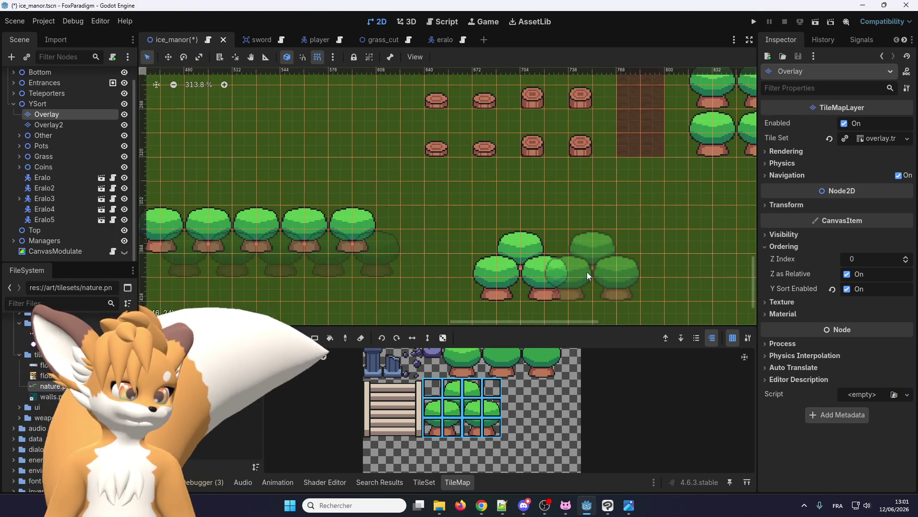
pyautogui.click(563, 273)
pyautogui.scroll(-2, 526, 270)
pyautogui.scroll(3, 507, 269)
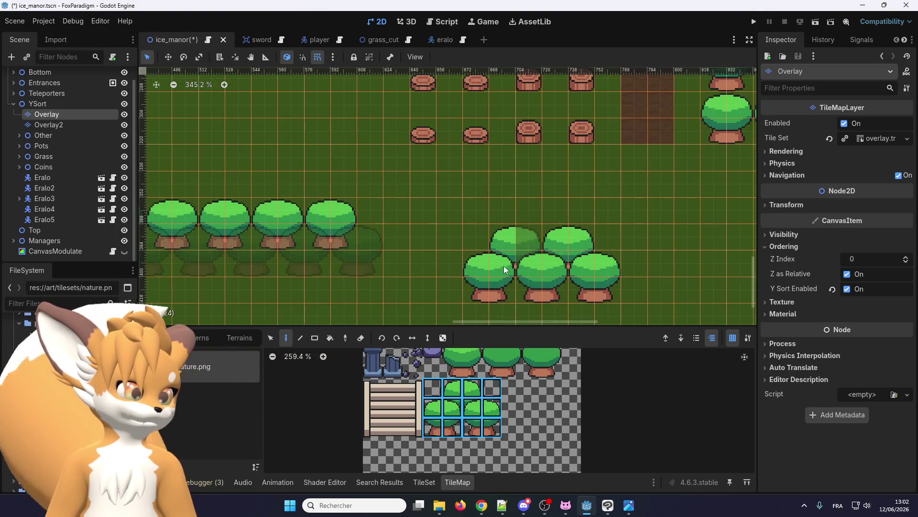
pyautogui.scroll(1, 550, 271)
pyautogui.click(571, 254)
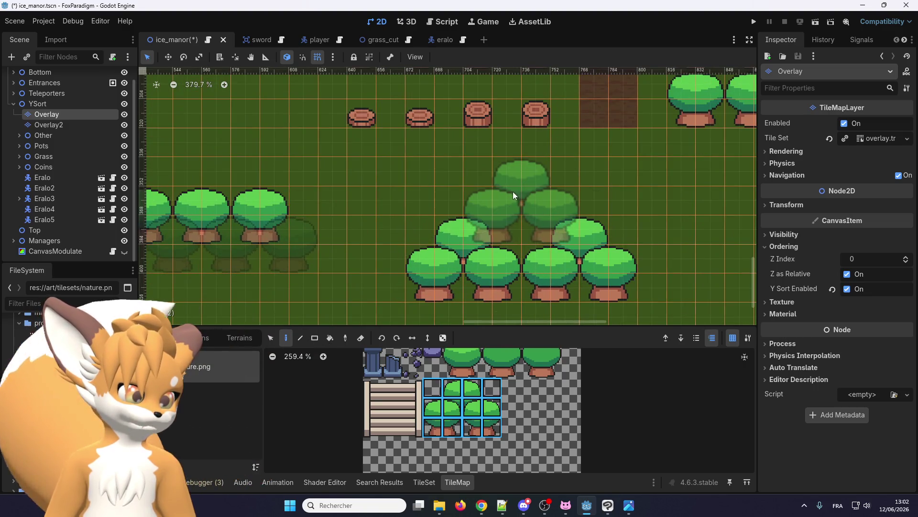
pyautogui.scroll(-2, 479, 206)
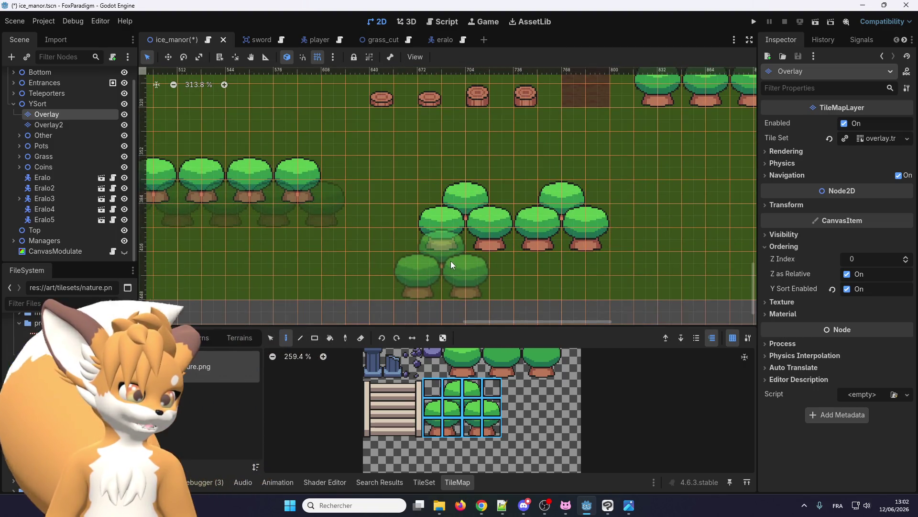
pyautogui.click(463, 268)
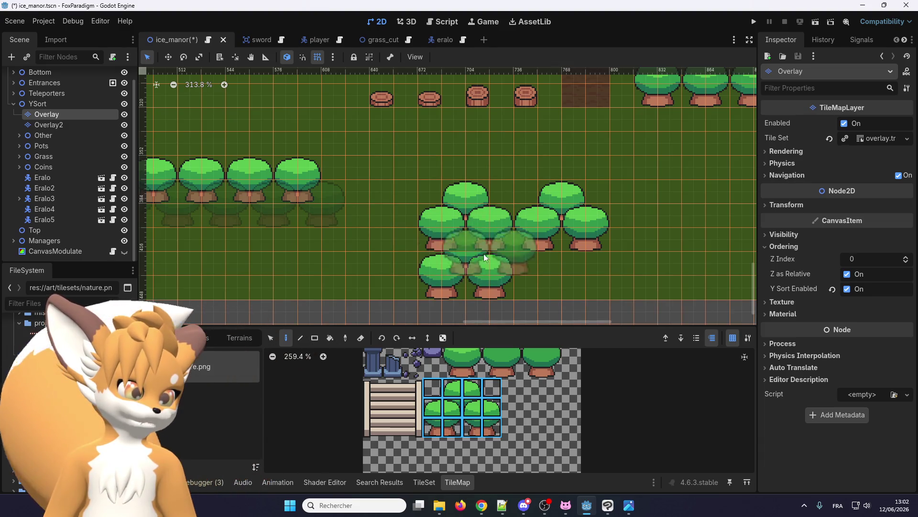
# Step: Fill the cluster gap with a two-tile tree top and extend it right with 4x2 tree blocks
pyautogui.click(452, 407)
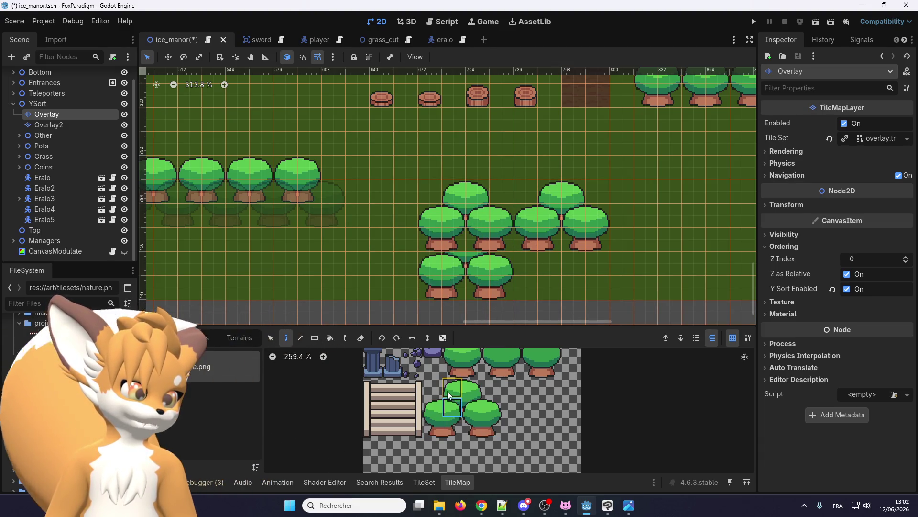
pyautogui.moveTo(476, 397); pyautogui.dragTo(477, 398)
pyautogui.click(455, 243)
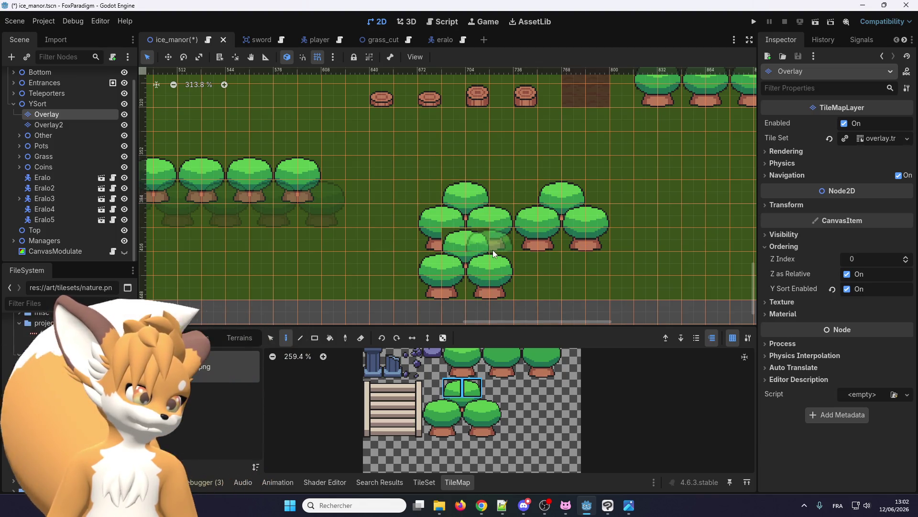
pyautogui.moveTo(425, 401); pyautogui.dragTo(500, 434)
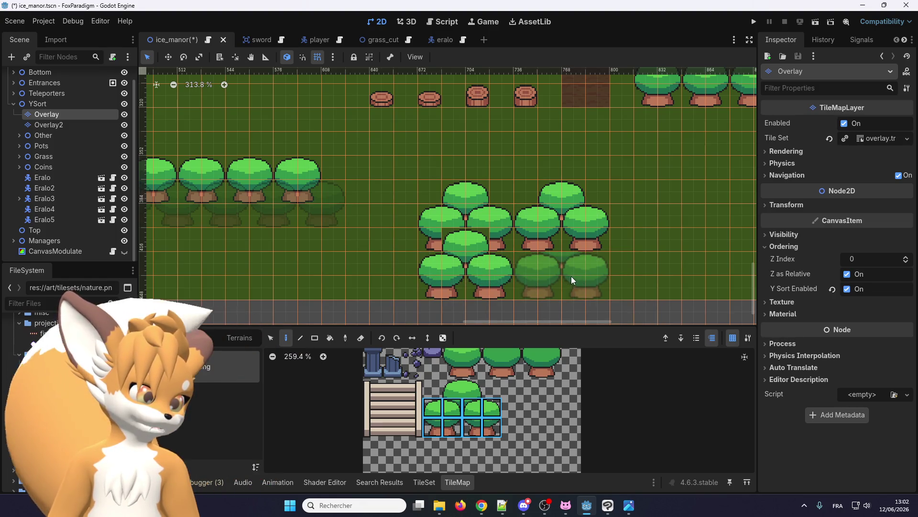
pyautogui.click(555, 280)
pyautogui.click(654, 280)
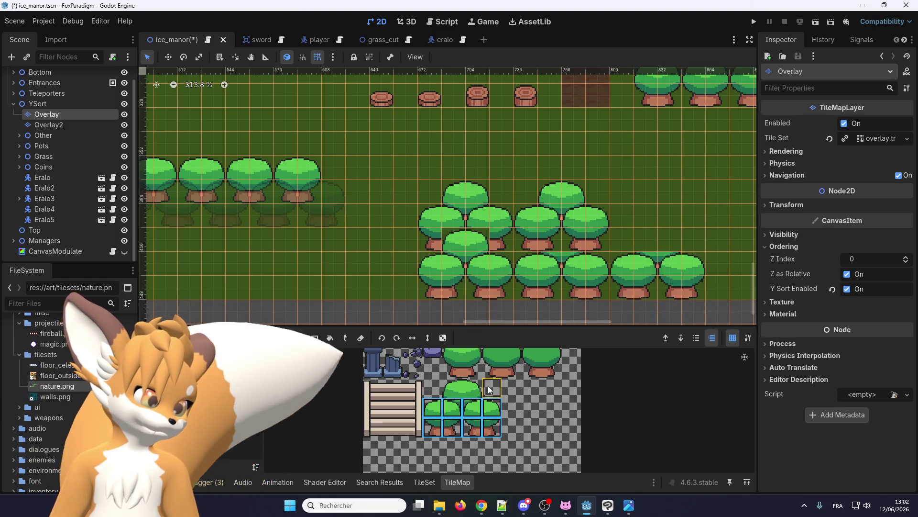
pyautogui.click(435, 407)
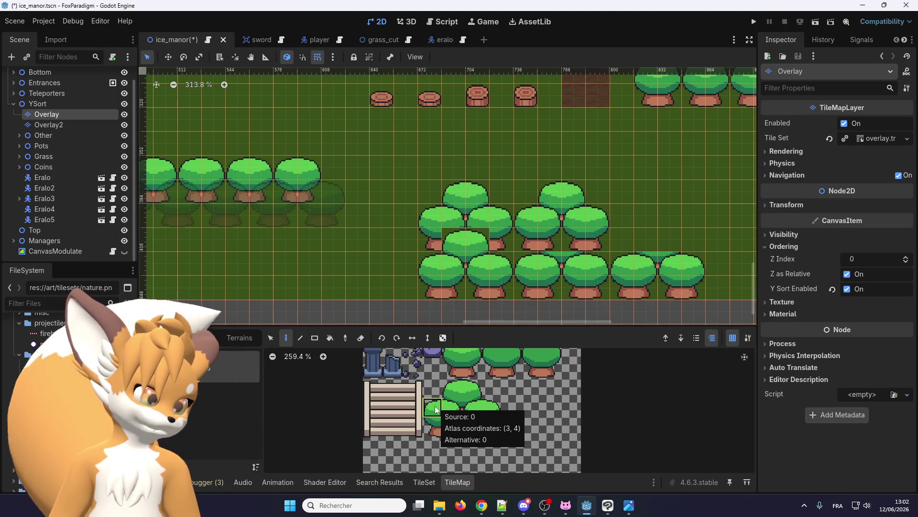
pyautogui.moveTo(430, 410); pyautogui.dragTo(492, 387)
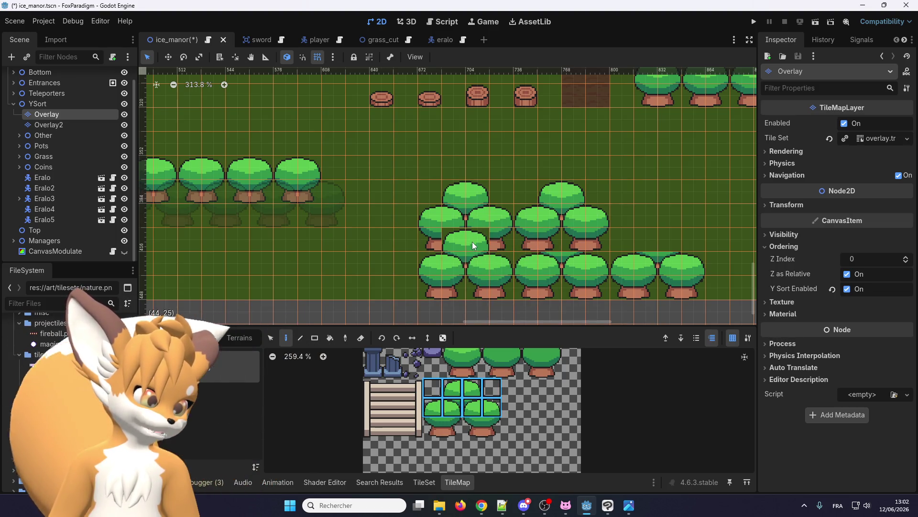
pyautogui.scroll(-1, 445, 296)
# Step: Use the TileMap Eraser to wipe the newly painted trees from the Overlay layer
pyautogui.press('e')
pyautogui.moveTo(424, 218)
pyautogui.mouseDown()
pyautogui.moveTo(659, 288)
pyautogui.moveTo(478, 282)
pyautogui.moveTo(459, 244)
pyautogui.moveTo(479, 220)
pyautogui.moveTo(504, 220)
pyautogui.mouseUp()
pyautogui.scroll(-2, 446, 263)
pyautogui.scroll(1, 389, 237)
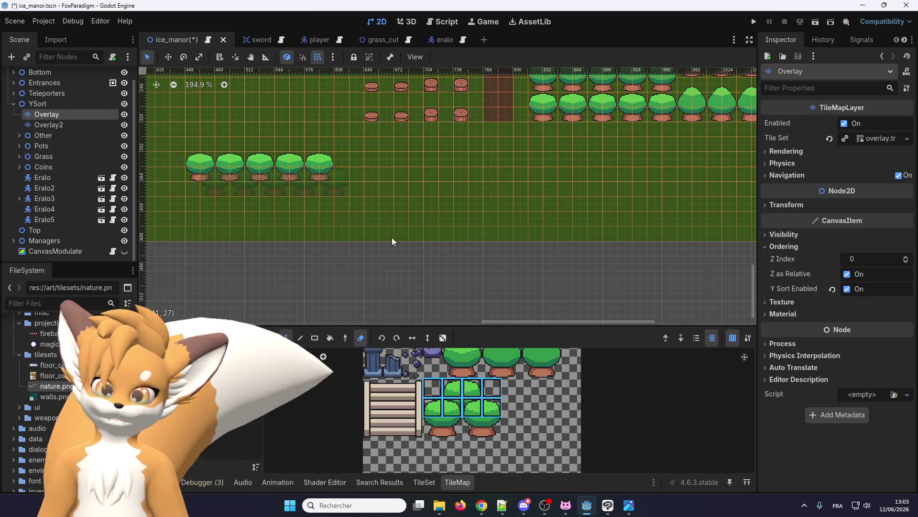
pyautogui.moveTo(440, 431); pyautogui.dragTo(494, 404)
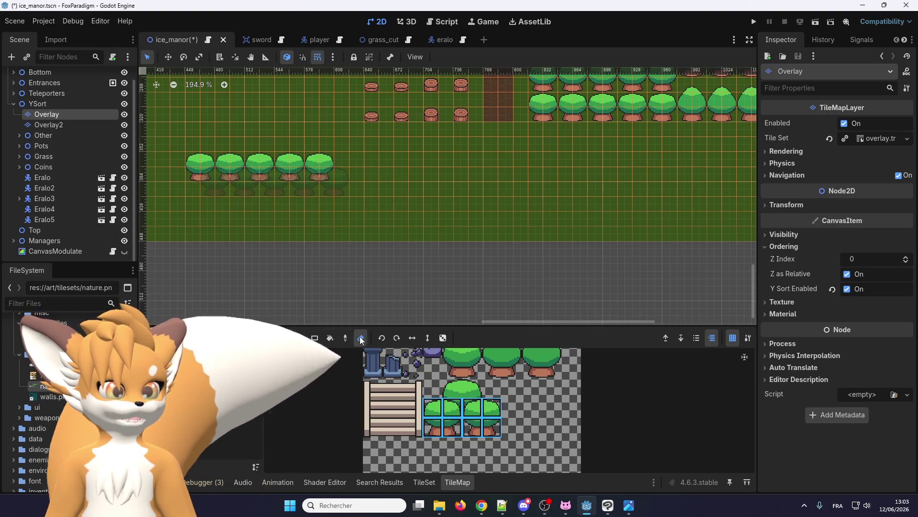
pyautogui.click(315, 338)
pyautogui.click(361, 339)
pyautogui.scroll(2, 380, 253)
pyautogui.scroll(-3, 273, 275)
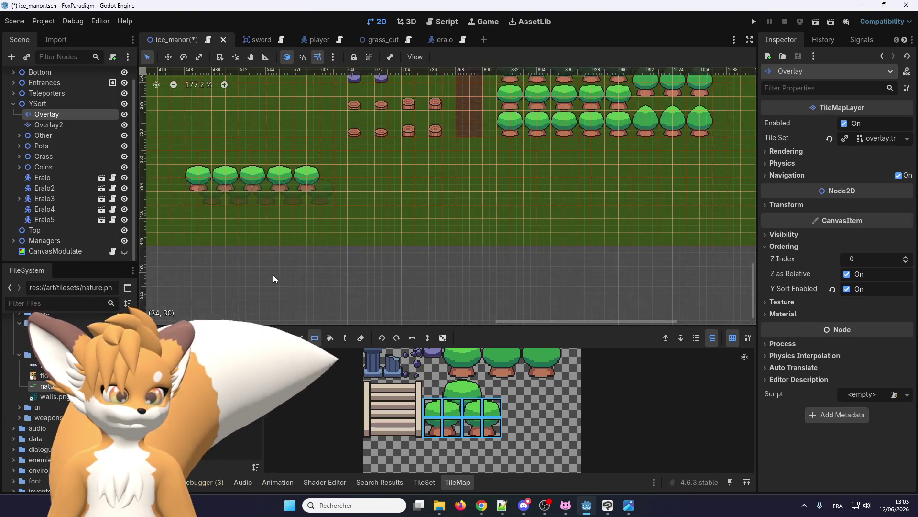
pyautogui.scroll(2, 383, 270)
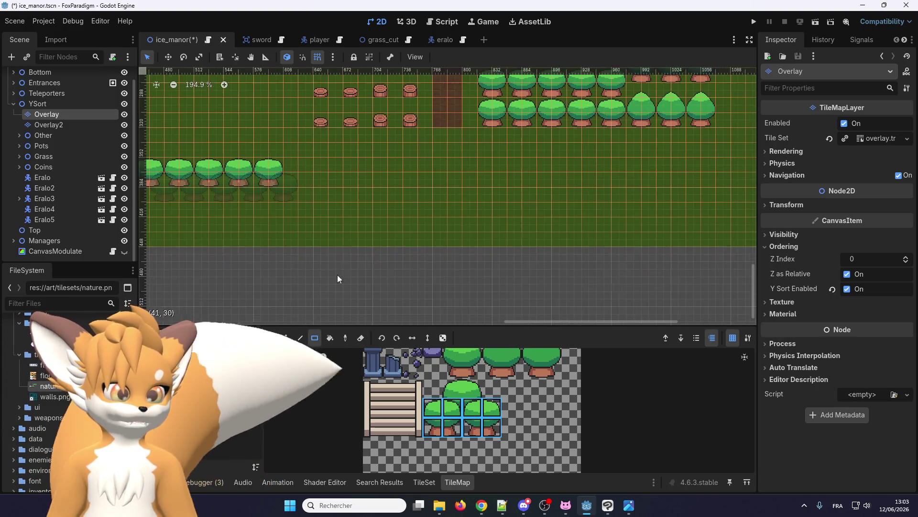
pyautogui.moveTo(374, 261)
pyautogui.mouseDown()
pyautogui.moveTo(635, 260)
pyautogui.moveTo(619, 265)
pyautogui.mouseUp()
pyautogui.scroll(2, 384, 266)
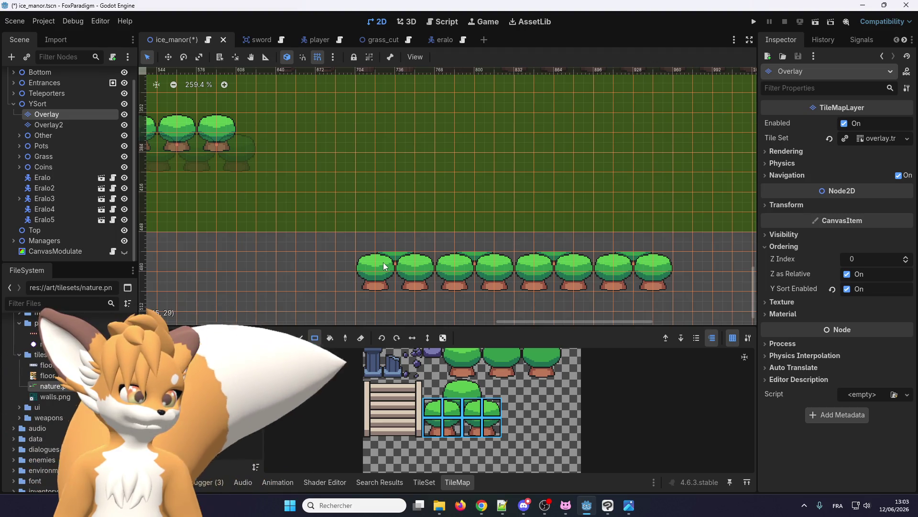
pyautogui.moveTo(382, 262)
pyautogui.mouseDown()
pyautogui.moveTo(656, 237)
pyautogui.moveTo(642, 239)
pyautogui.mouseUp()
pyautogui.press('Escape')
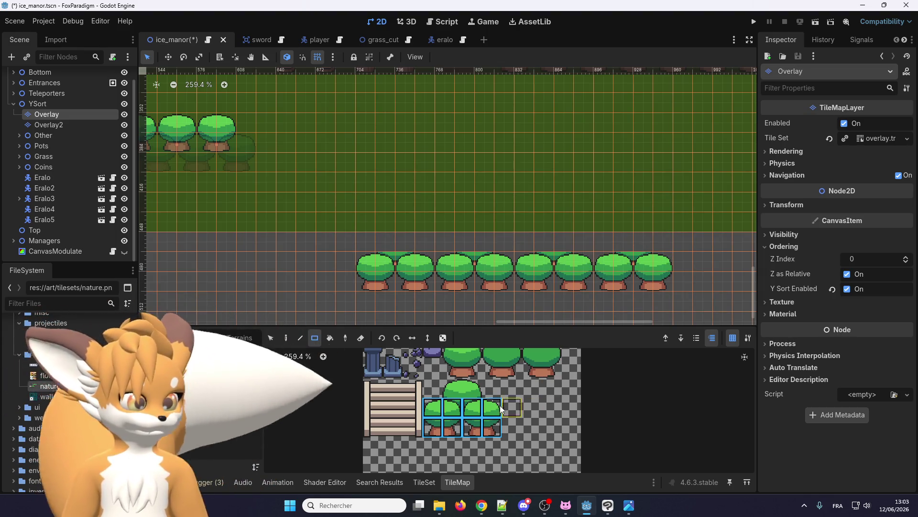
pyautogui.moveTo(434, 408); pyautogui.dragTo(493, 411)
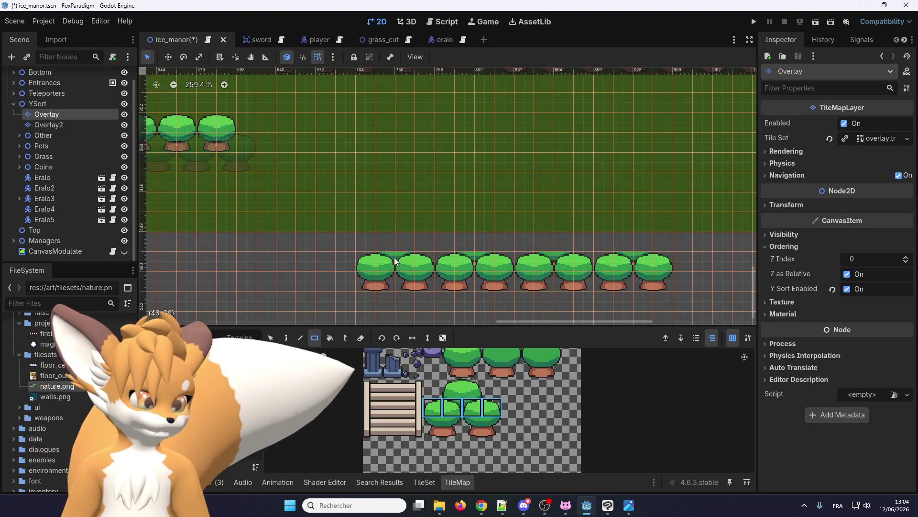
pyautogui.moveTo(386, 262); pyautogui.dragTo(651, 259)
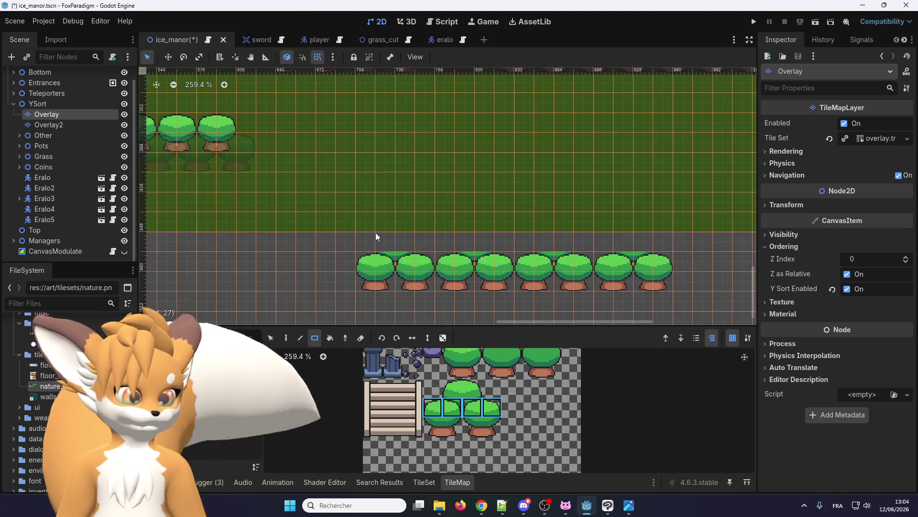
pyautogui.moveTo(378, 234)
pyautogui.mouseDown()
pyautogui.moveTo(655, 254)
pyautogui.moveTo(644, 251)
pyautogui.mouseUp()
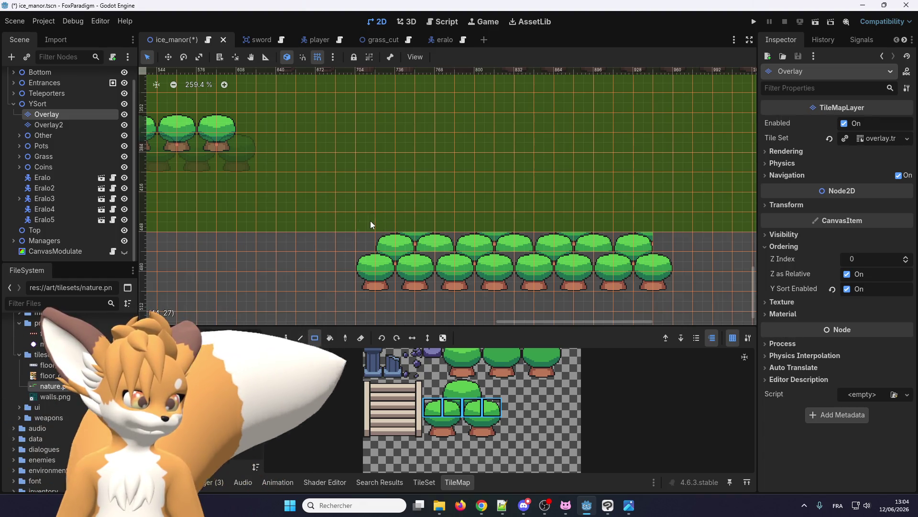
pyautogui.moveTo(370, 221); pyautogui.dragTo(667, 220)
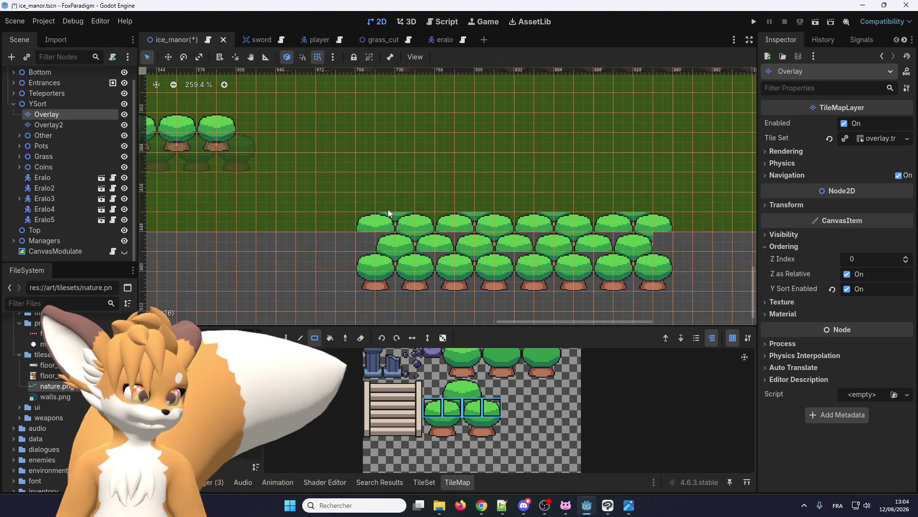
pyautogui.moveTo(371, 201)
pyautogui.mouseDown()
pyautogui.moveTo(672, 210)
pyautogui.moveTo(665, 209)
pyautogui.mouseUp()
pyautogui.moveTo(370, 186); pyautogui.dragTo(667, 188)
pyautogui.click(433, 408)
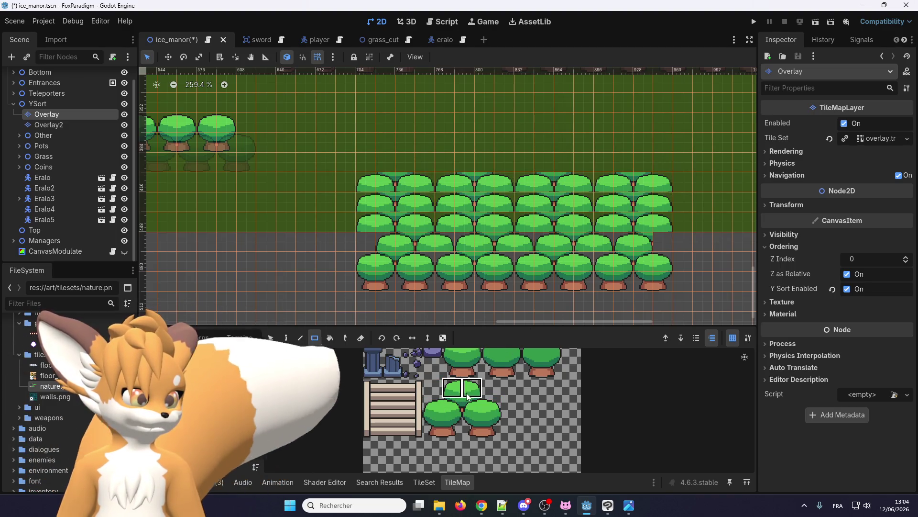
pyautogui.moveTo(433, 407); pyautogui.dragTo(493, 407)
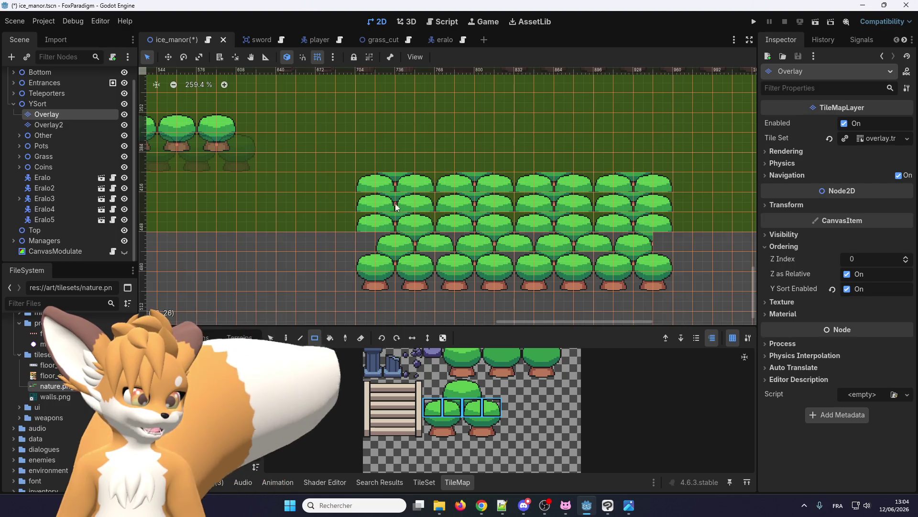
pyautogui.moveTo(387, 203)
pyautogui.mouseDown()
pyautogui.moveTo(645, 209)
pyautogui.moveTo(637, 208)
pyautogui.mouseUp()
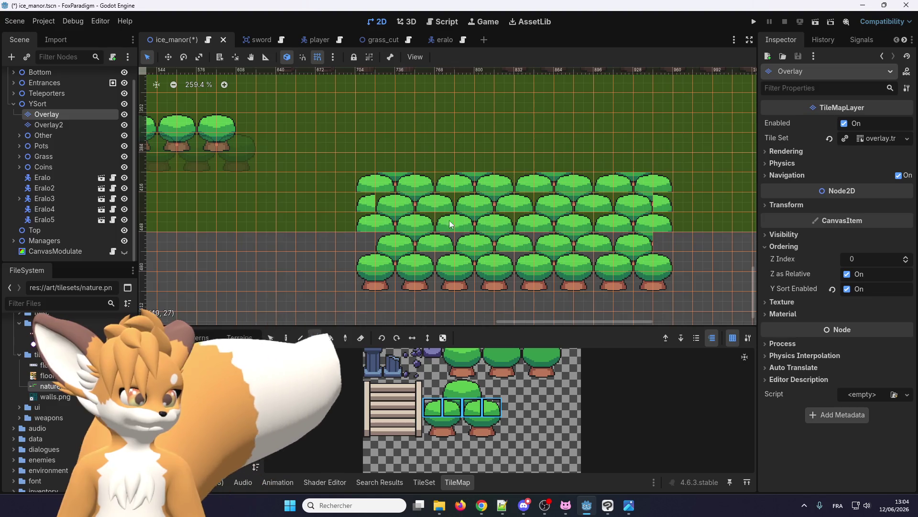
pyautogui.scroll(-2, 449, 410)
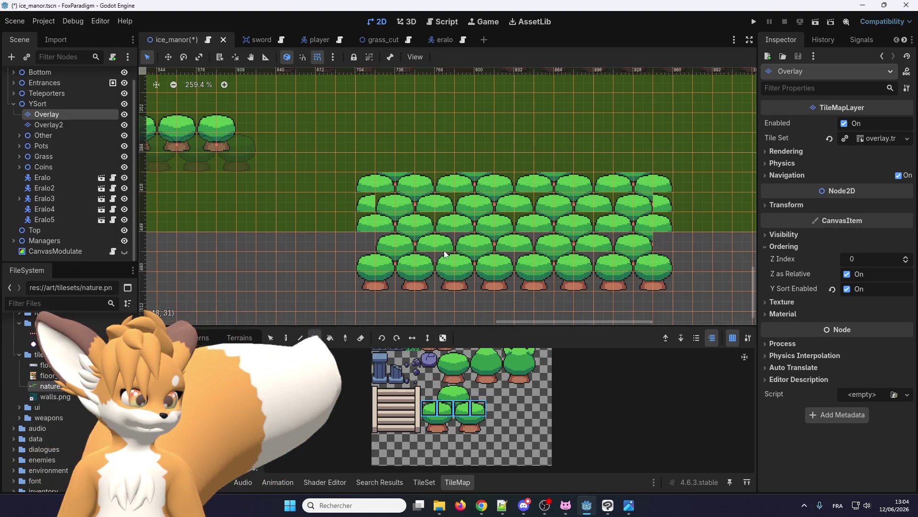
pyautogui.scroll(1, 395, 161)
pyautogui.moveTo(441, 387); pyautogui.dragTo(467, 397)
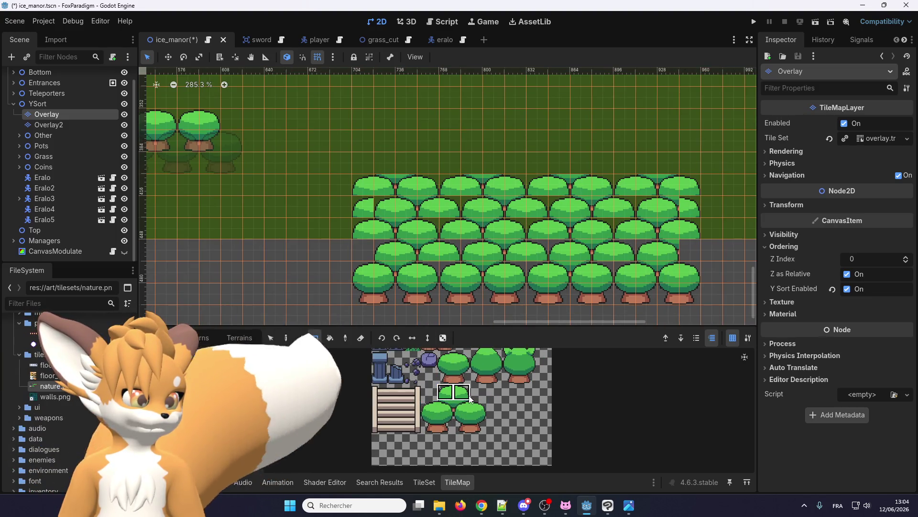
pyautogui.moveTo(448, 160); pyautogui.dragTo(411, 160)
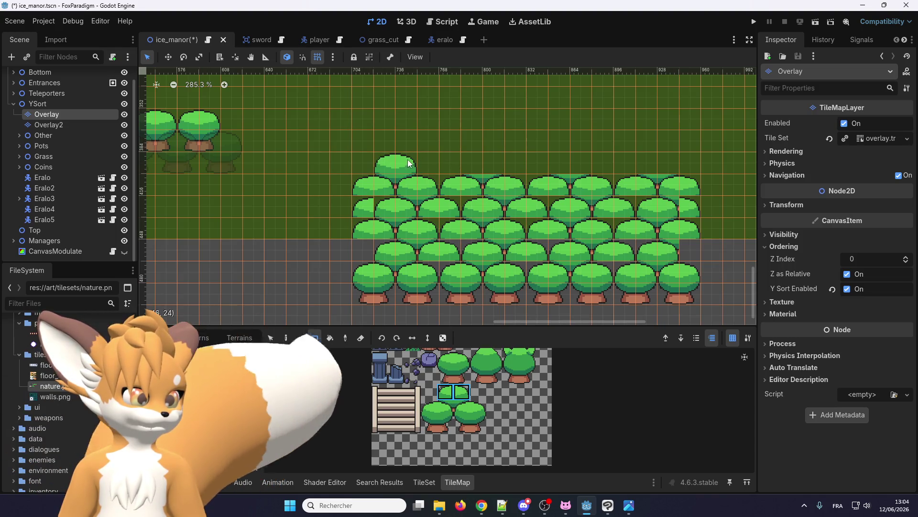
pyautogui.click(562, 168)
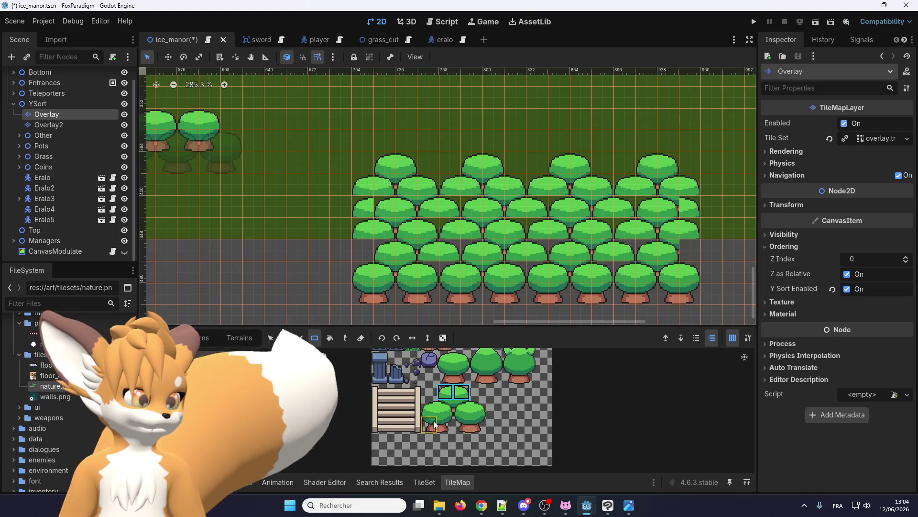
pyautogui.moveTo(430, 424); pyautogui.dragTo(474, 427)
pyautogui.click(462, 425)
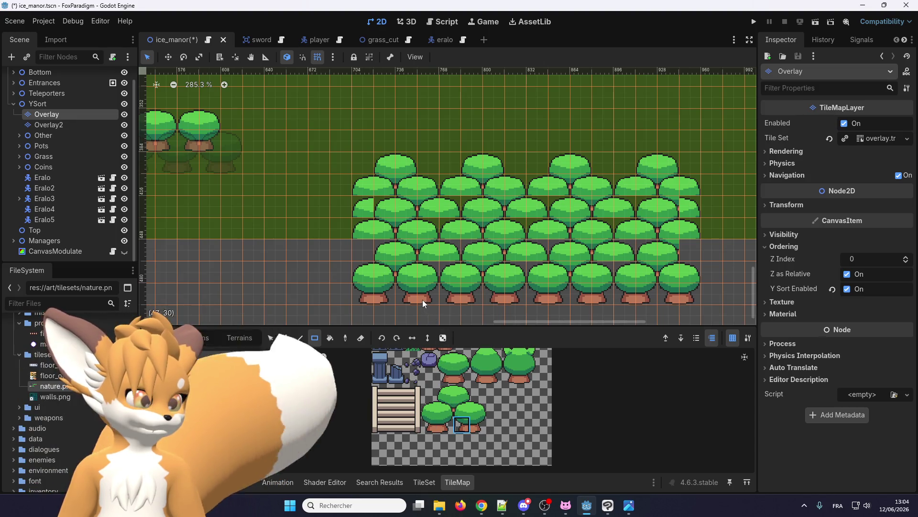
pyautogui.scroll(1, 472, 426)
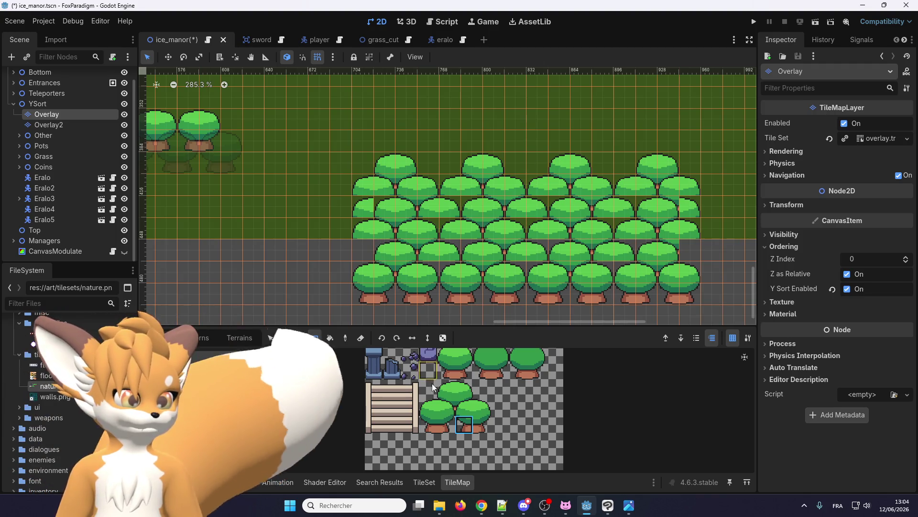
pyautogui.scroll(-2, 400, 239)
pyautogui.scroll(2, 458, 211)
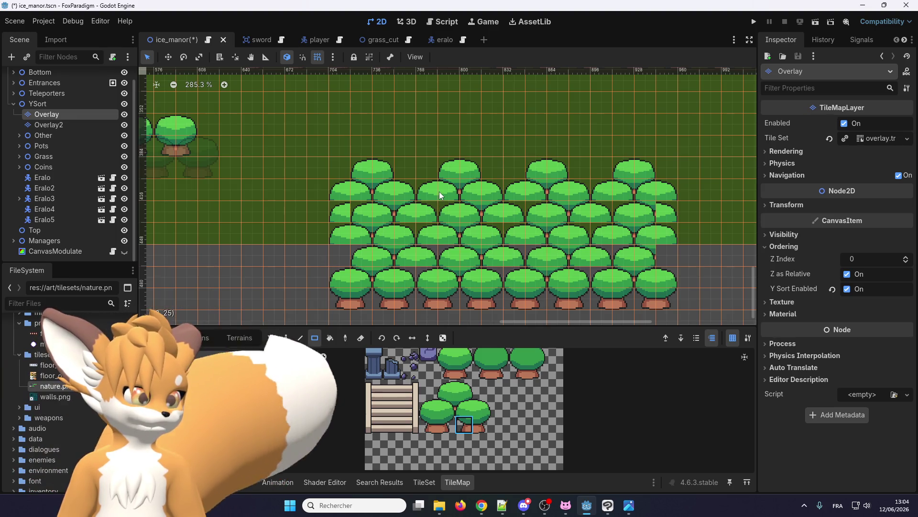
pyautogui.hotkey('ctrl', 'z')
pyautogui.press('e')
pyautogui.scroll(-3, 458, 234)
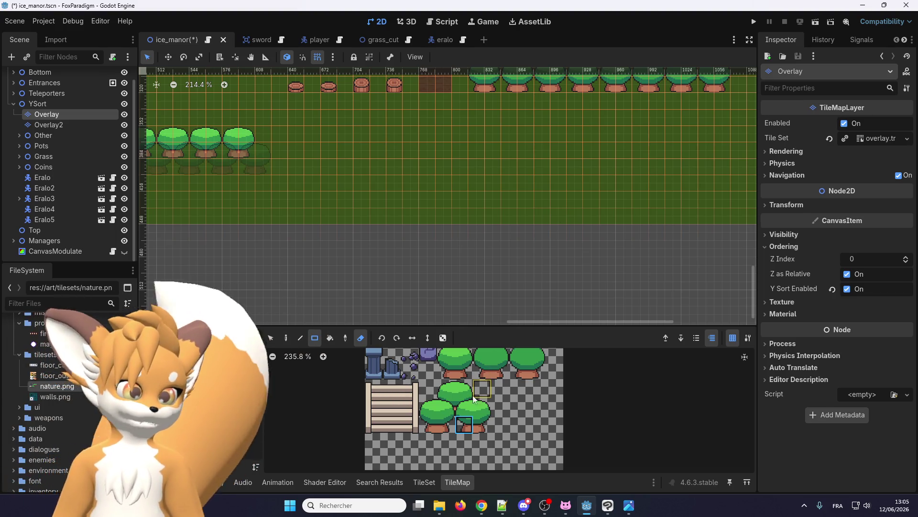
# Step: Paint five staggered rows of the four canopy tiles, from a 16-wide ground row to a 15-wide top row
pyautogui.moveTo(428, 425)
pyautogui.mouseDown()
pyautogui.moveTo(483, 425)
pyautogui.moveTo(447, 425)
pyautogui.mouseUp()
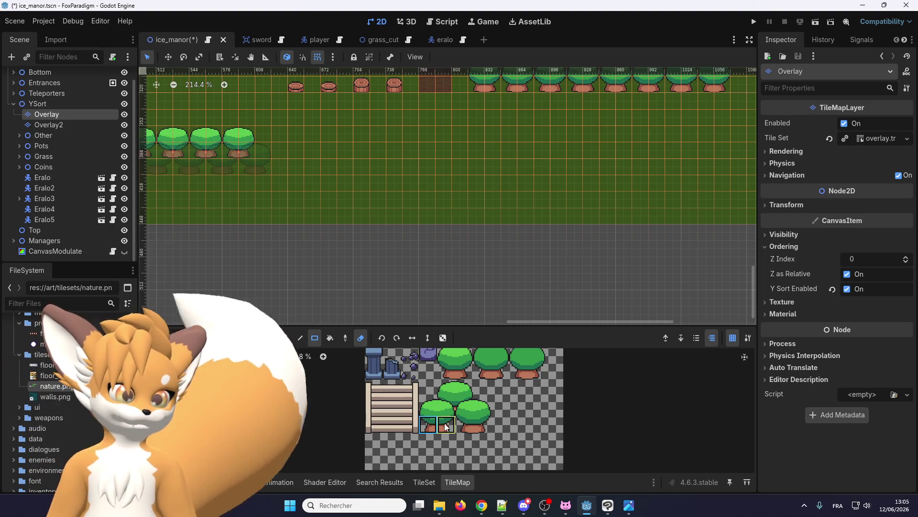
pyautogui.moveTo(429, 407); pyautogui.dragTo(483, 407)
pyautogui.scroll(1, 399, 223)
pyautogui.press('e')
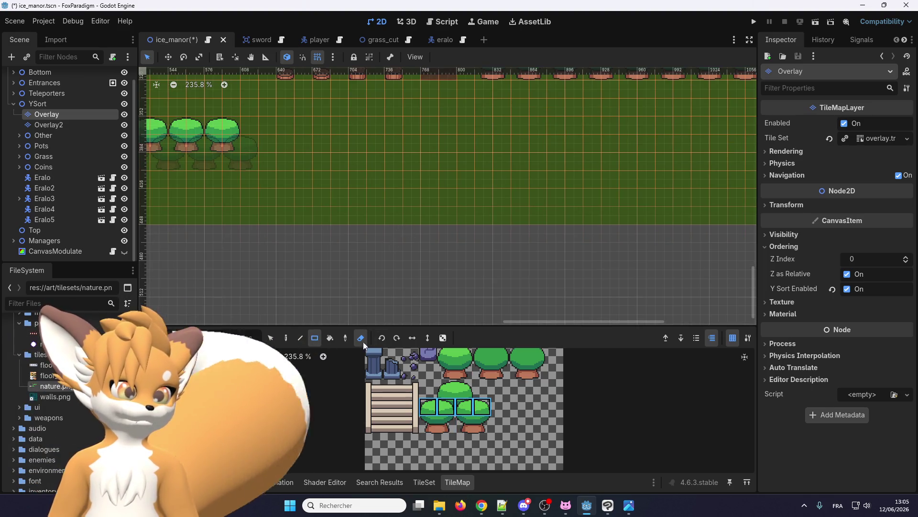
pyautogui.scroll(-1, 340, 233)
pyautogui.moveTo(353, 238); pyautogui.dragTo(601, 234)
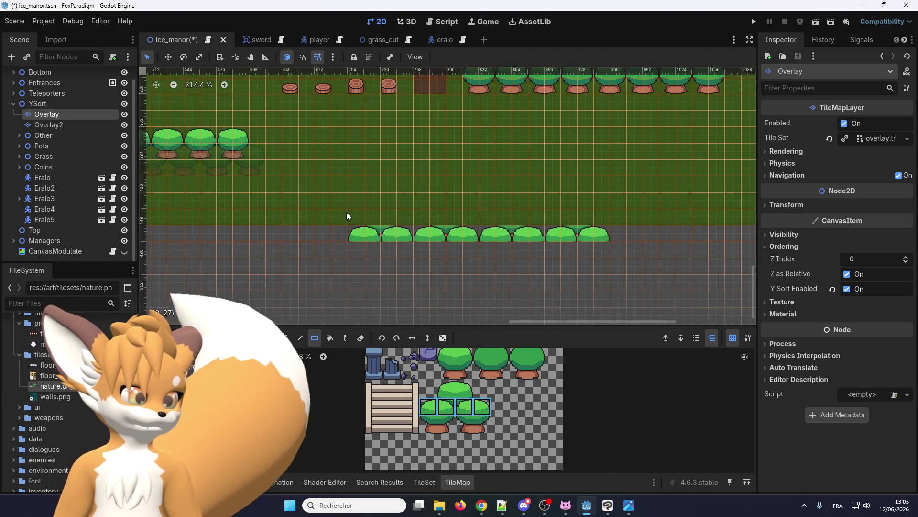
pyautogui.scroll(1, 354, 215)
pyautogui.moveTo(373, 220); pyautogui.dragTo(600, 215)
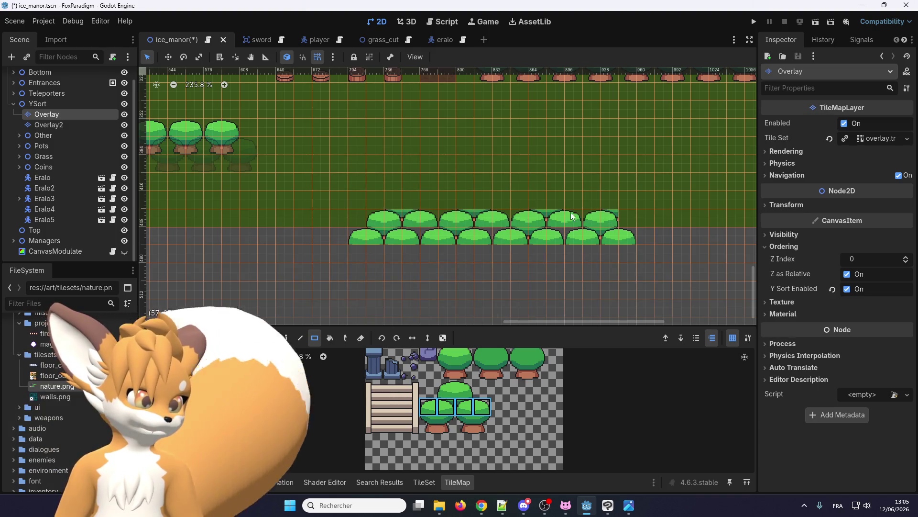
pyautogui.moveTo(363, 199); pyautogui.dragTo(564, 196)
pyautogui.moveTo(620, 199); pyautogui.dragTo(619, 196)
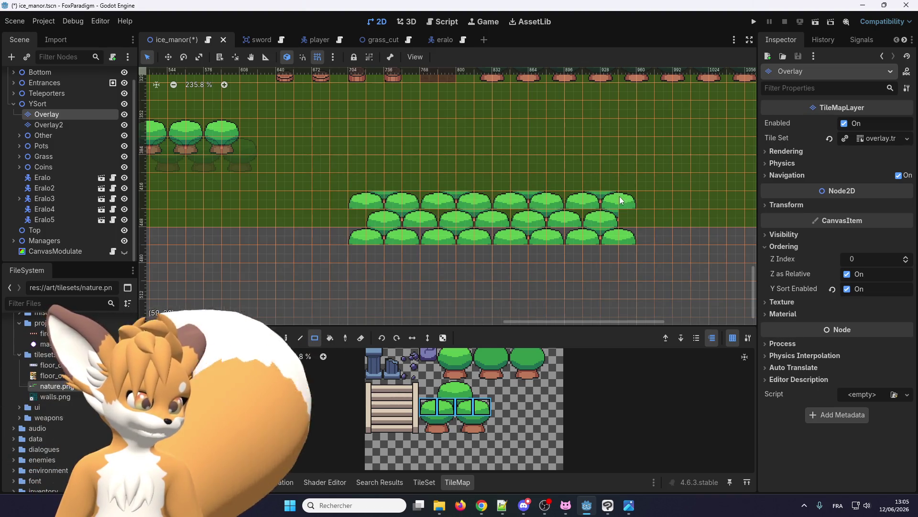
pyautogui.moveTo(400, 178); pyautogui.dragTo(605, 177)
pyautogui.moveTo(359, 162); pyautogui.dragTo(626, 166)
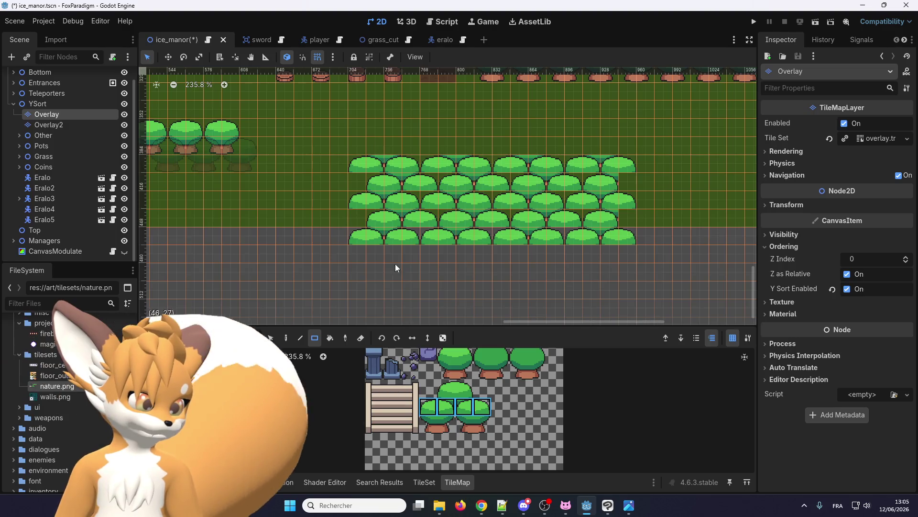
# Step: Place four two-tile treetops along the top canopy row
pyautogui.moveTo(446, 389); pyautogui.dragTo(463, 388)
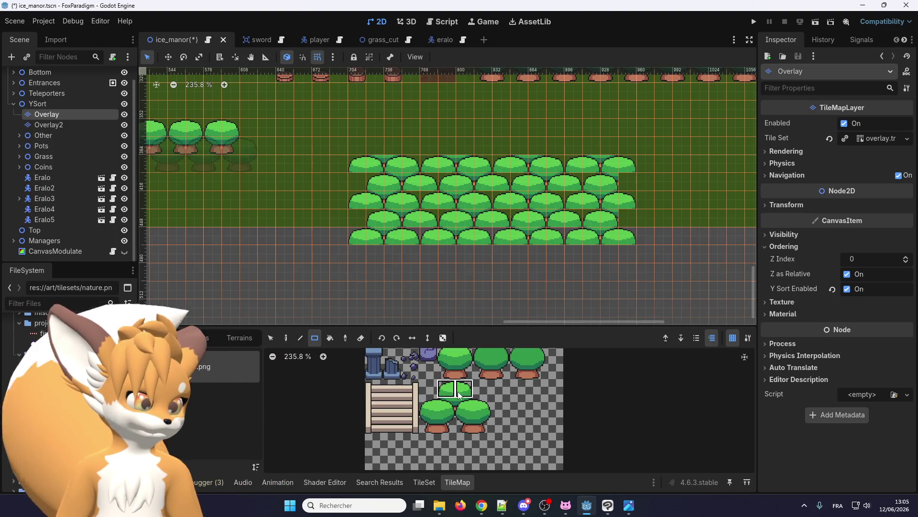
pyautogui.click(382, 147)
pyautogui.moveTo(443, 147); pyautogui.dragTo(466, 145)
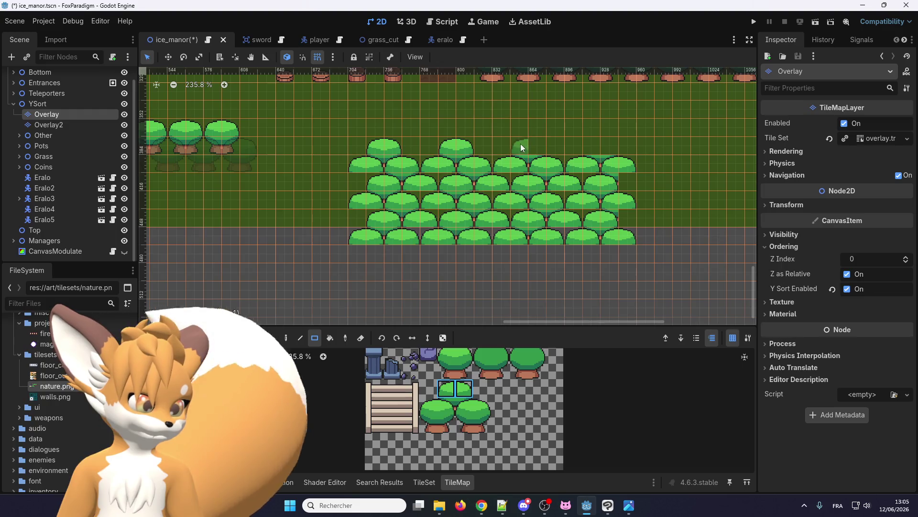
pyautogui.click(521, 144)
pyautogui.click(611, 144)
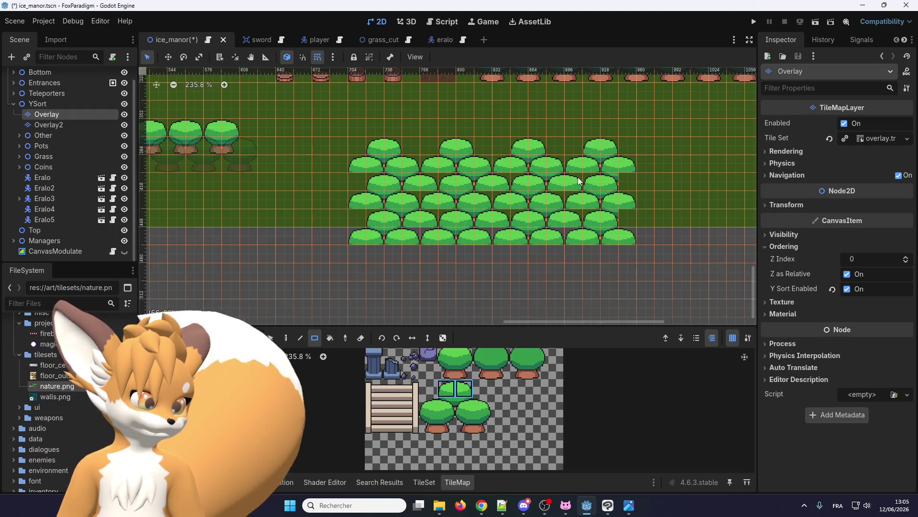
pyautogui.scroll(2, 456, 157)
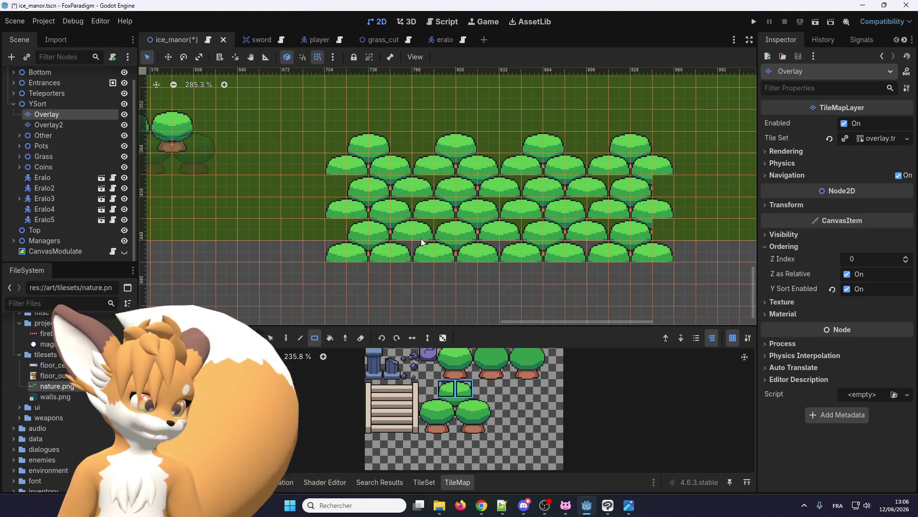
# Step: Switch to single-tile painting and place trunk tiles under the right-edge trees
pyautogui.moveTo(447, 407); pyautogui.dragTo(464, 407)
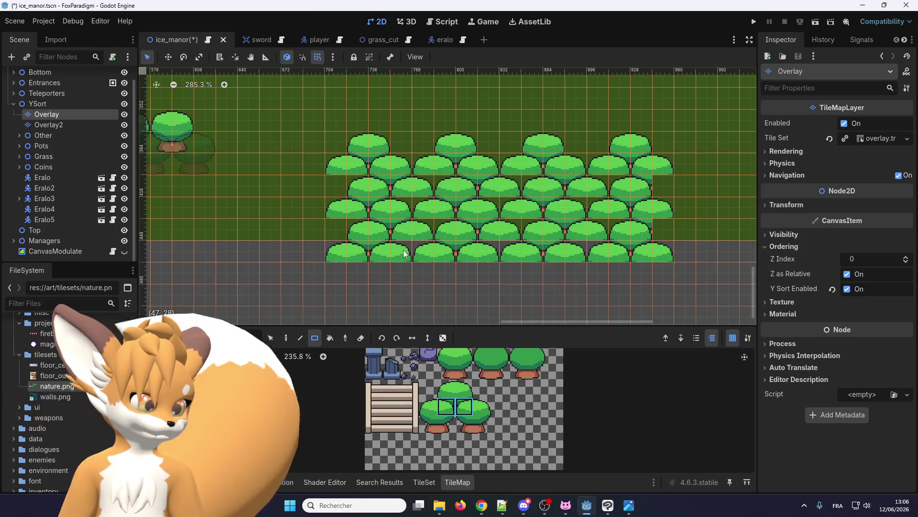
pyautogui.click(287, 339)
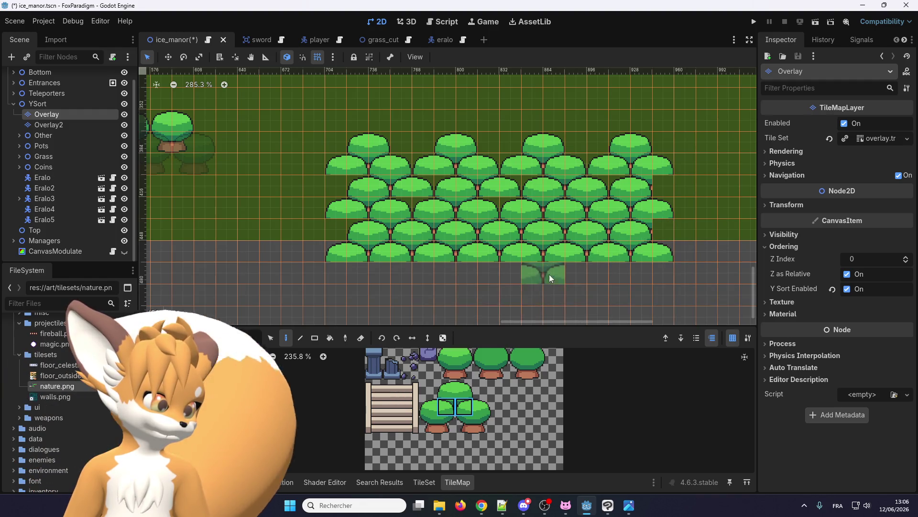
pyautogui.click(466, 366)
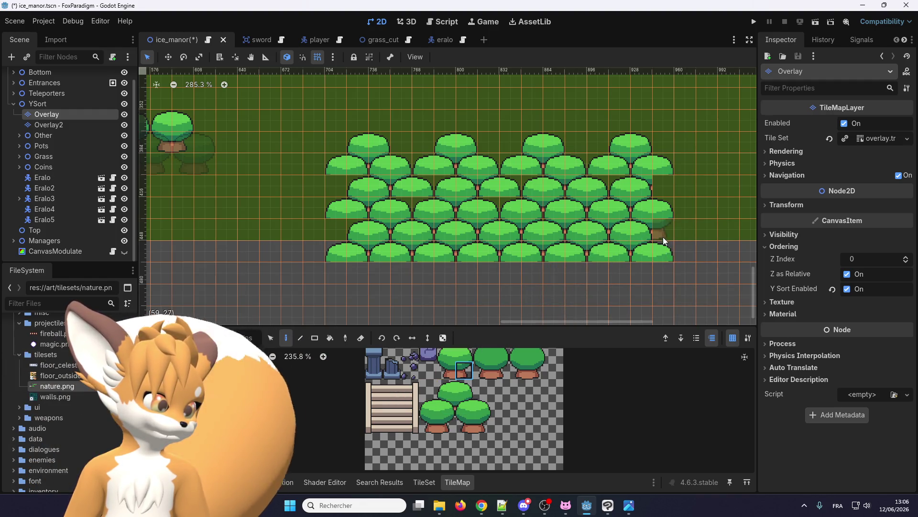
pyautogui.click(662, 229)
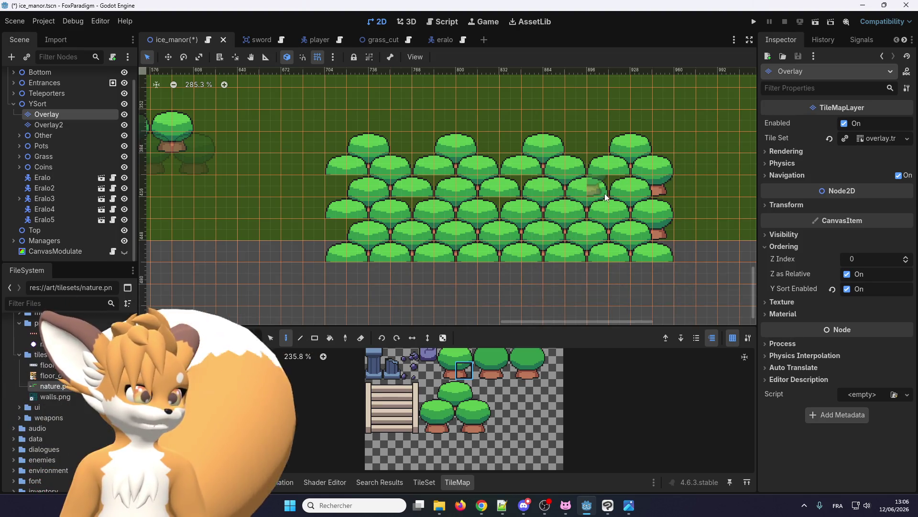
pyautogui.moveTo(464, 407); pyautogui.dragTo(446, 407)
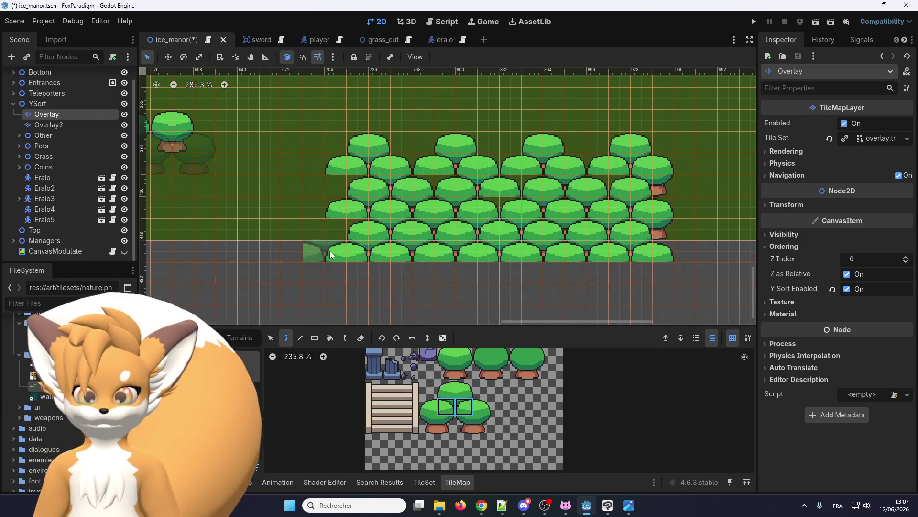
pyautogui.scroll(3, 392, 188)
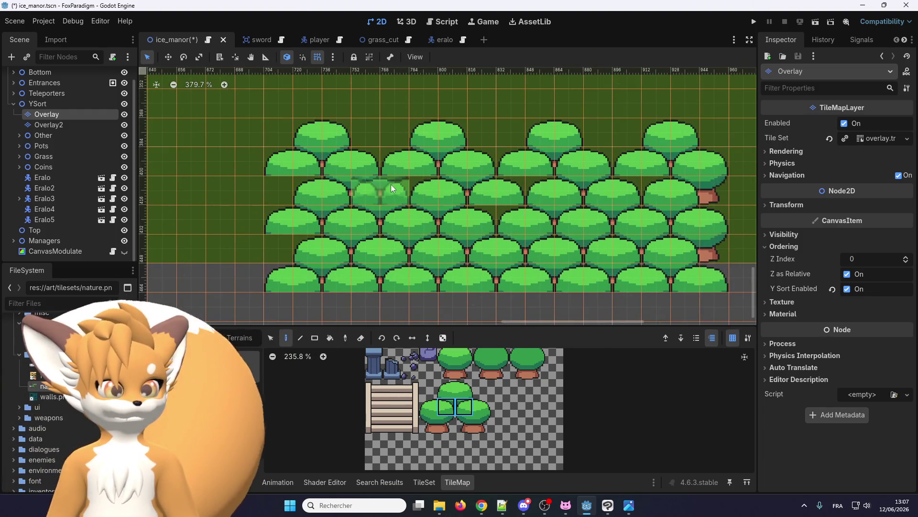
pyautogui.scroll(-2, 421, 192)
pyautogui.scroll(3, 431, 201)
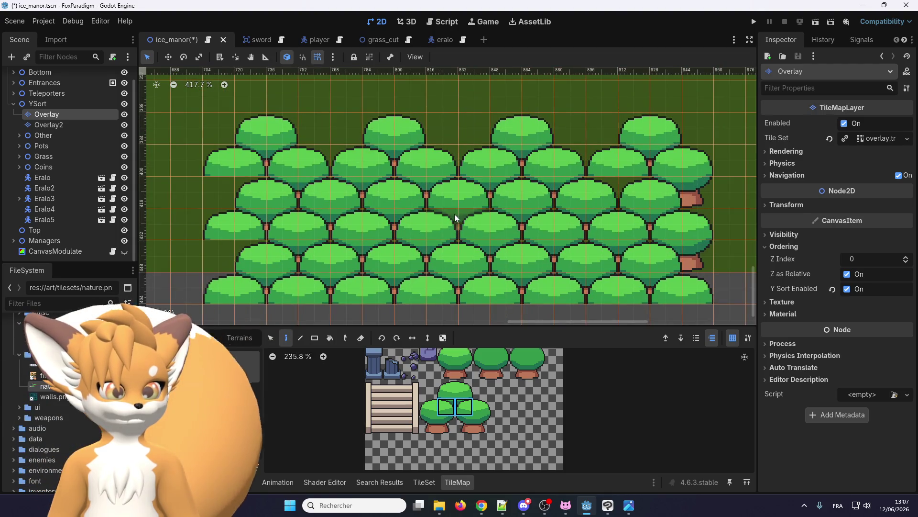
pyautogui.scroll(-3, 449, 225)
pyautogui.scroll(1, 445, 229)
pyautogui.scroll(-2, 440, 235)
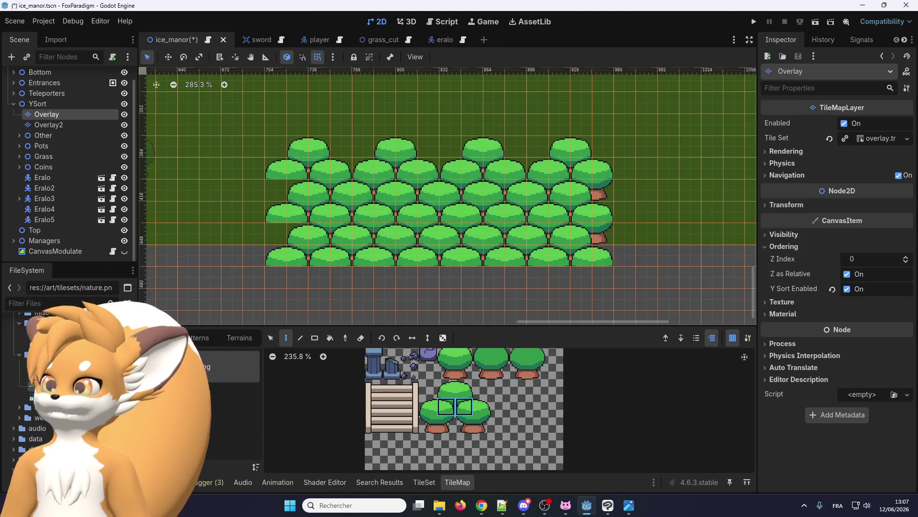
pyautogui.hotkey('alt', 'Tab')
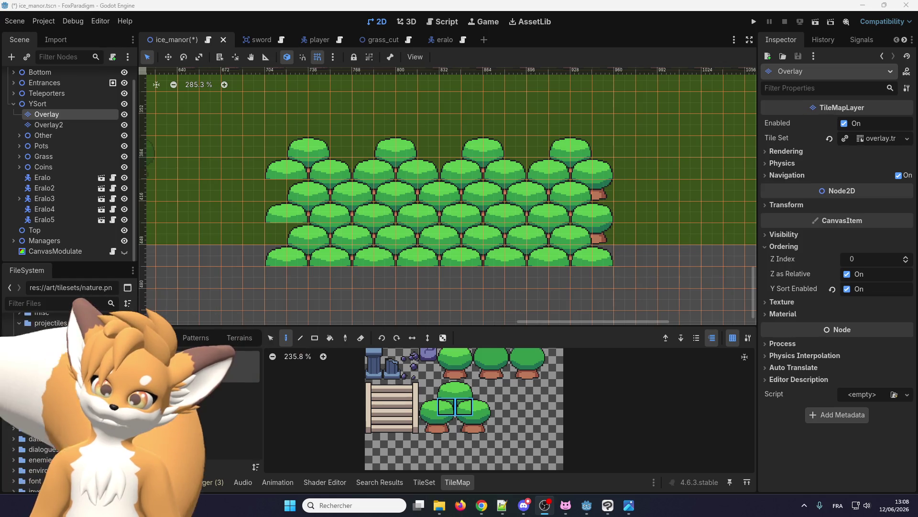
pyautogui.scroll(1, 408, 214)
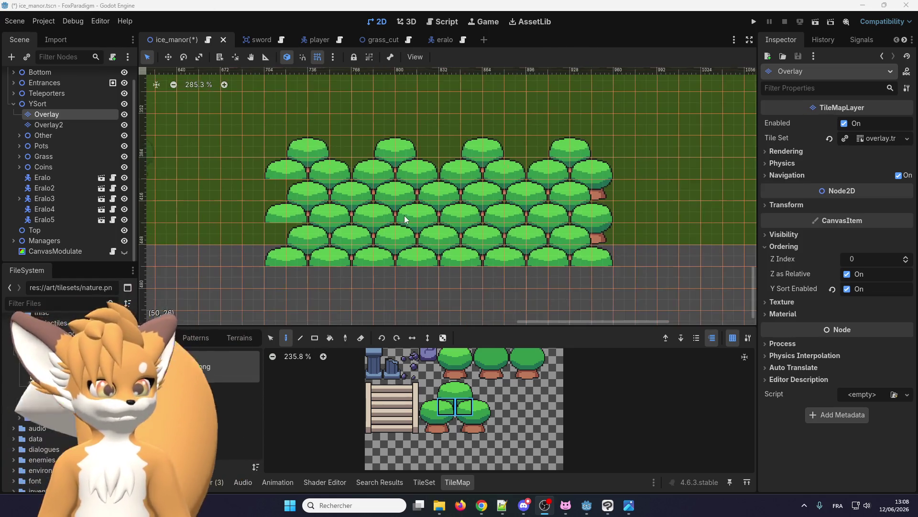
pyautogui.scroll(1, 369, 167)
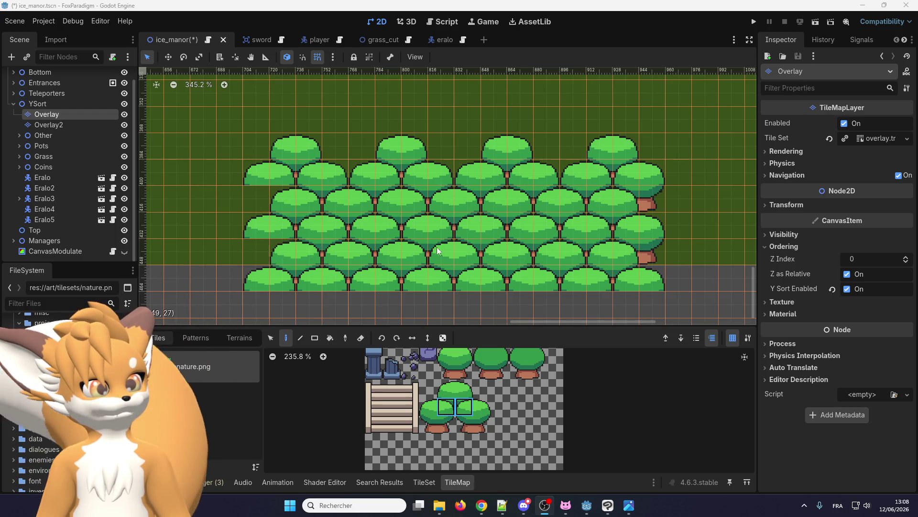
pyautogui.scroll(-1, 417, 250)
pyautogui.hscroll(5, 574, 246)
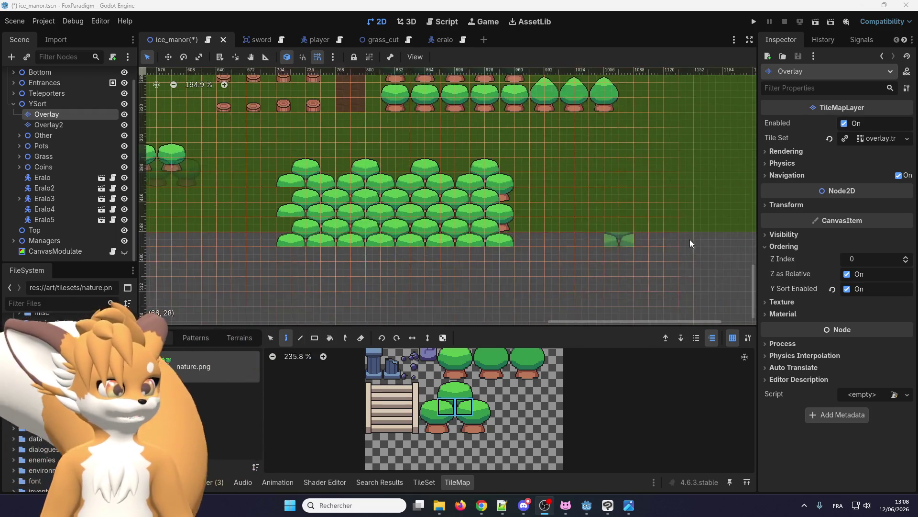
# Step: Paint two rows of tree tiles extending right from the forest block
pyautogui.click(520, 241)
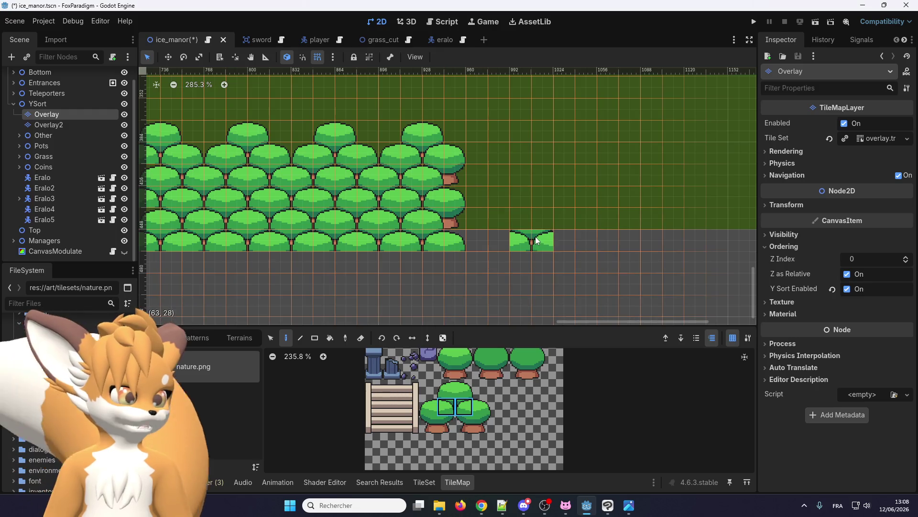
pyautogui.moveTo(541, 240); pyautogui.dragTo(746, 236)
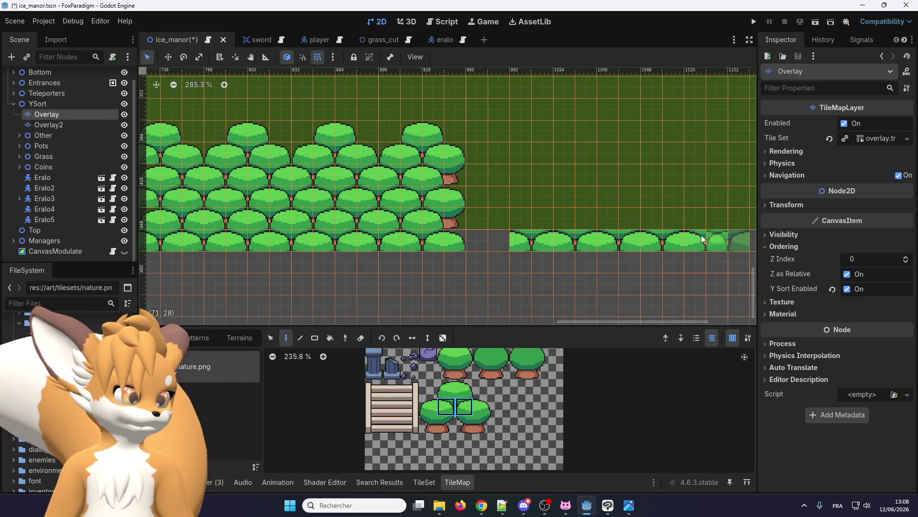
pyautogui.scroll(-3, 654, 228)
pyautogui.scroll(2, 655, 229)
pyautogui.moveTo(428, 406)
pyautogui.mouseDown()
pyautogui.moveTo(502, 407)
pyautogui.moveTo(467, 407)
pyautogui.mouseUp()
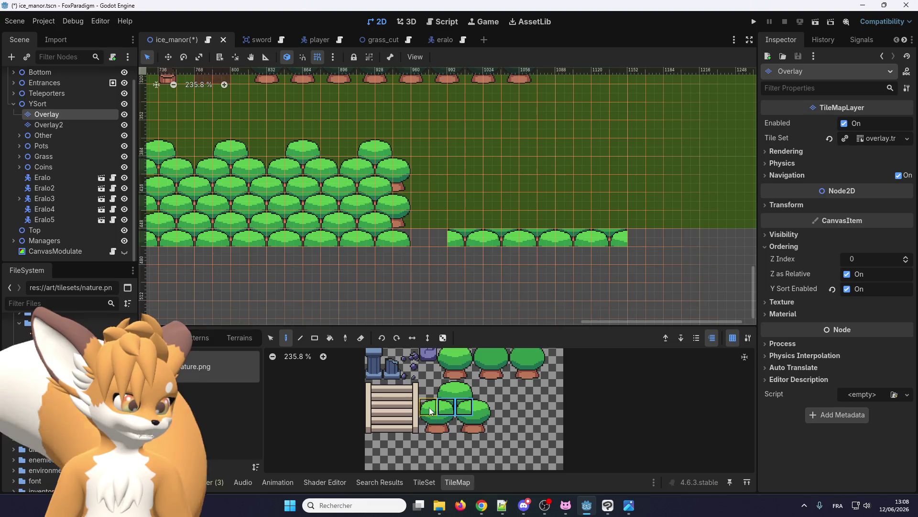
pyautogui.scroll(-4, 431, 411)
pyautogui.scroll(5, 445, 420)
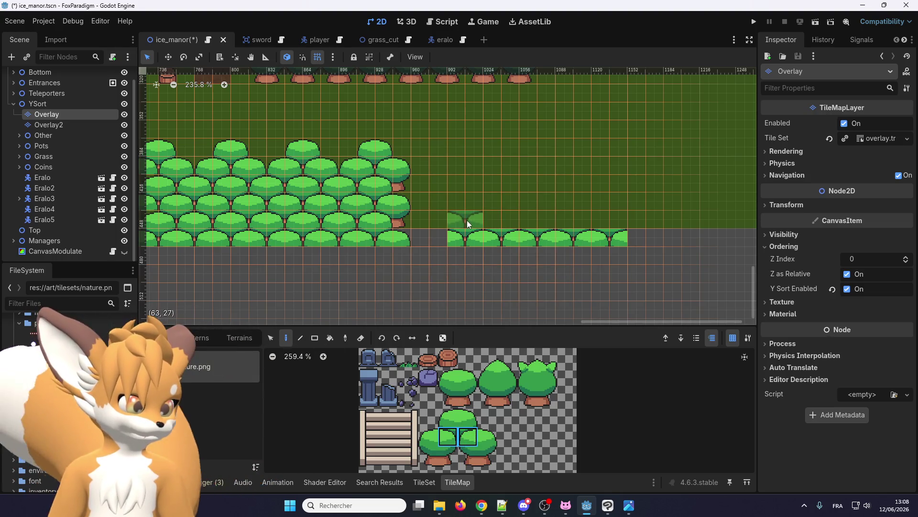
pyautogui.moveTo(477, 218); pyautogui.dragTo(628, 221)
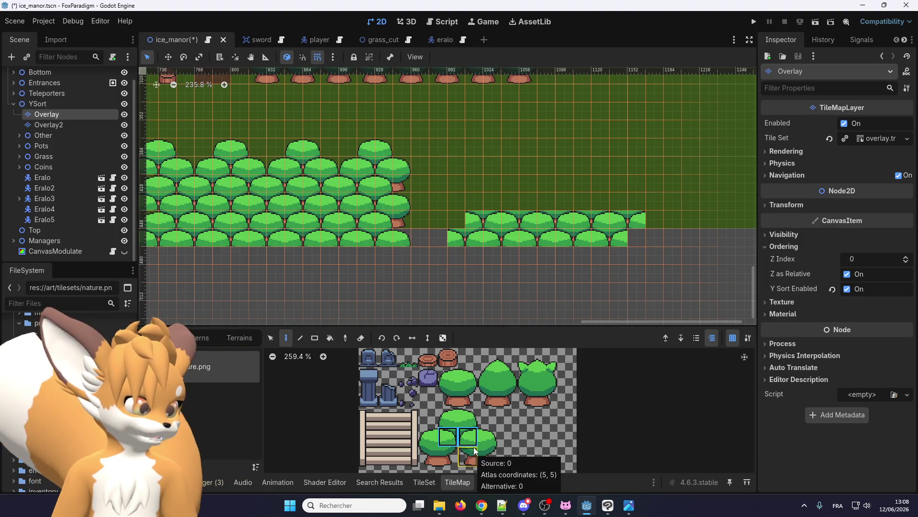
# Step: Build a full tree at the strip's end from trunk and canopy tiles, then return to Clip Studio Paint
pyautogui.click(468, 397)
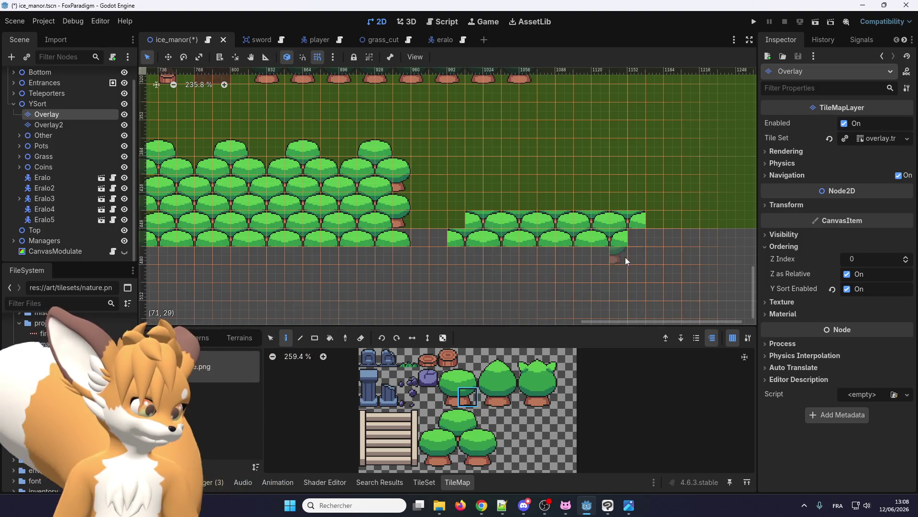
pyautogui.keyDown('ctrl'); pyautogui.click(626, 260); pyautogui.keyUp('ctrl')
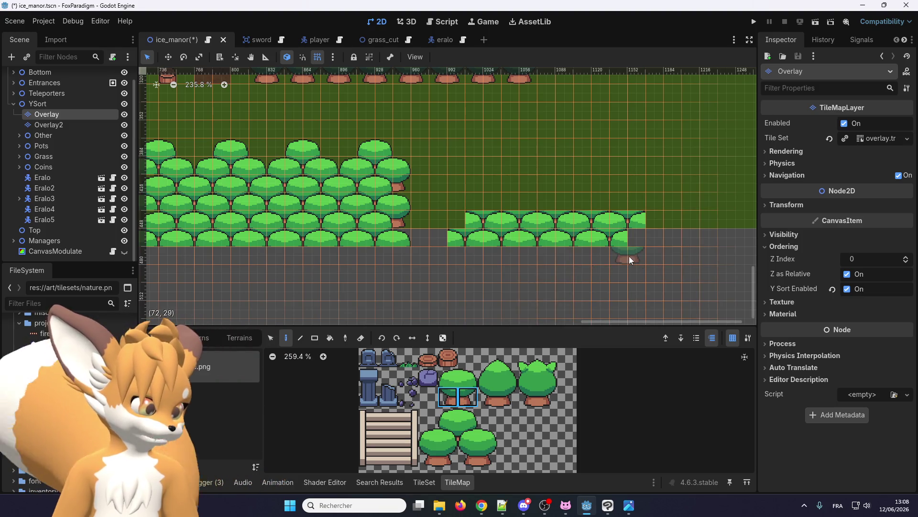
pyautogui.click(468, 397)
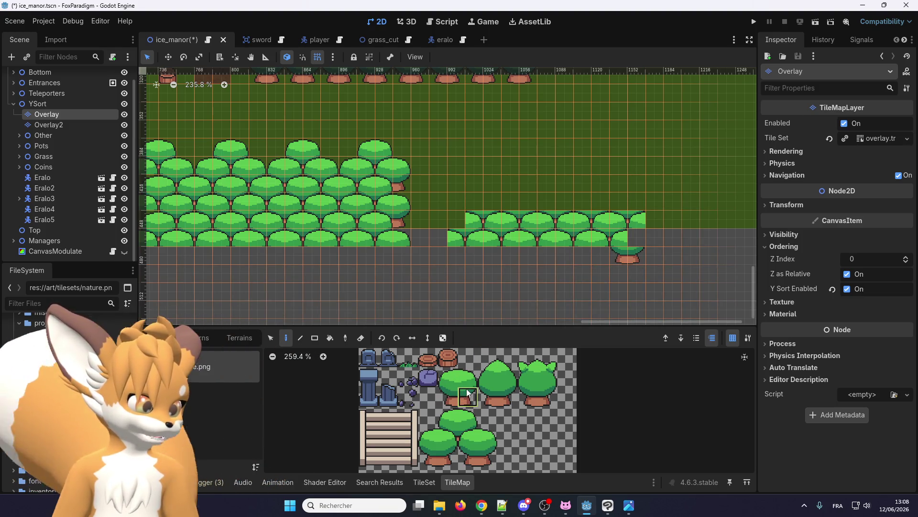
pyautogui.moveTo(468, 378)
pyautogui.mouseDown()
pyautogui.moveTo(449, 378)
pyautogui.moveTo(449, 397)
pyautogui.mouseUp()
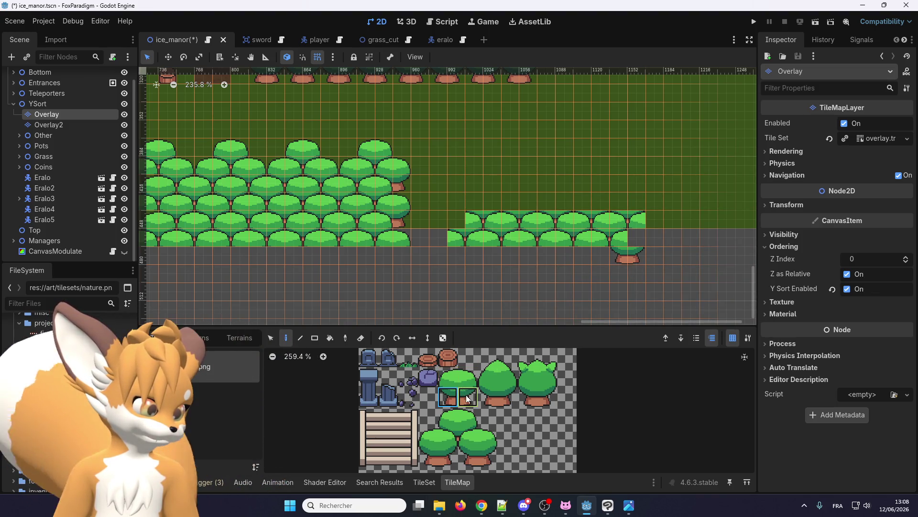
pyautogui.click(468, 398)
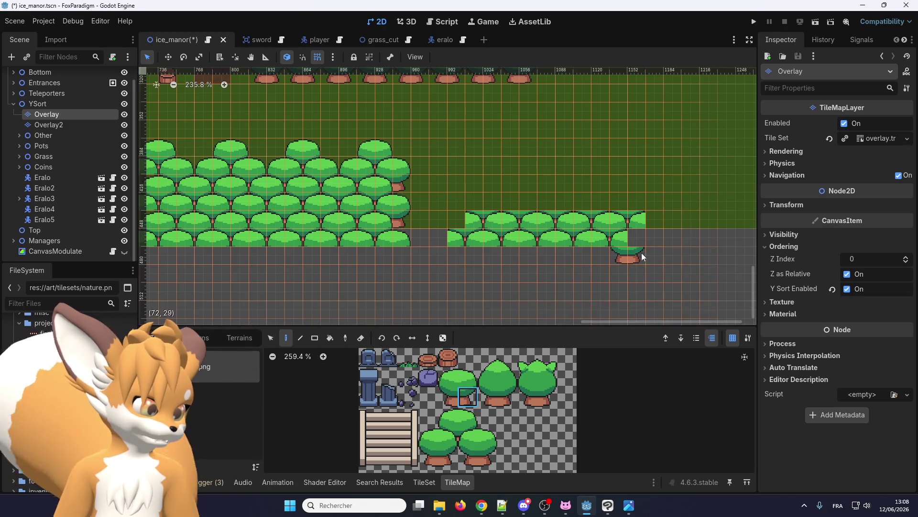
pyautogui.click(651, 241)
pyautogui.click(467, 378)
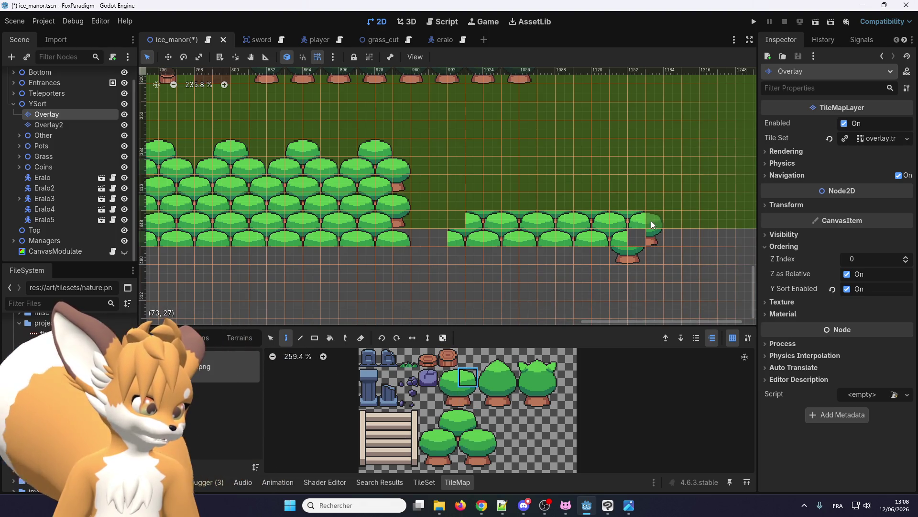
pyautogui.click(651, 224)
pyautogui.click(468, 437)
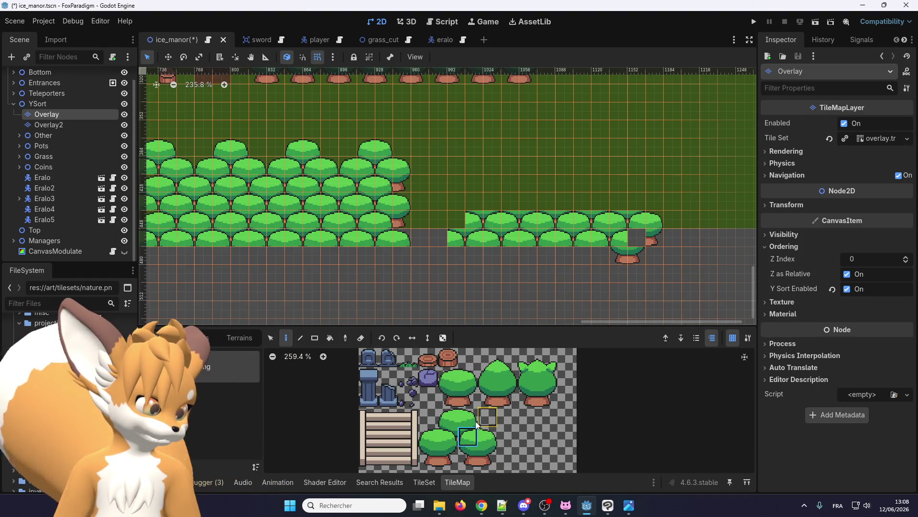
pyautogui.click(447, 436)
pyautogui.click(628, 255)
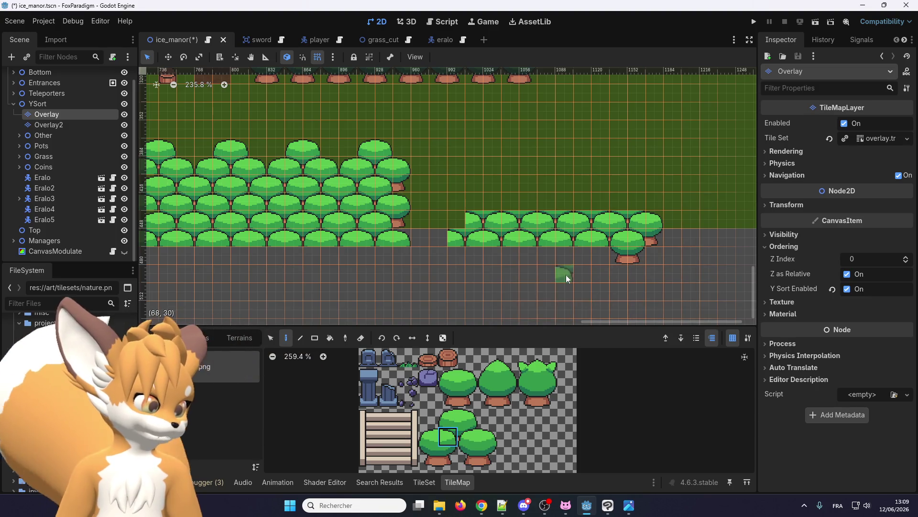
pyautogui.scroll(-1, 488, 436)
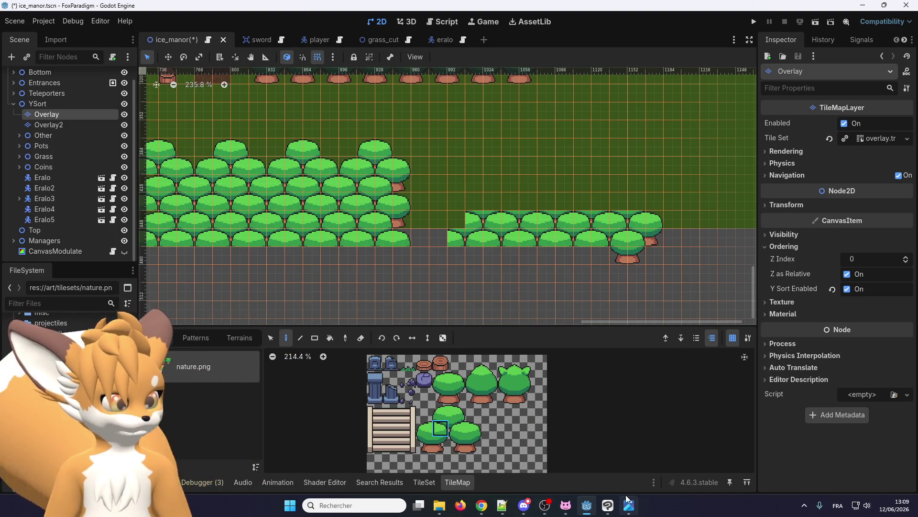
pyautogui.click(612, 503)
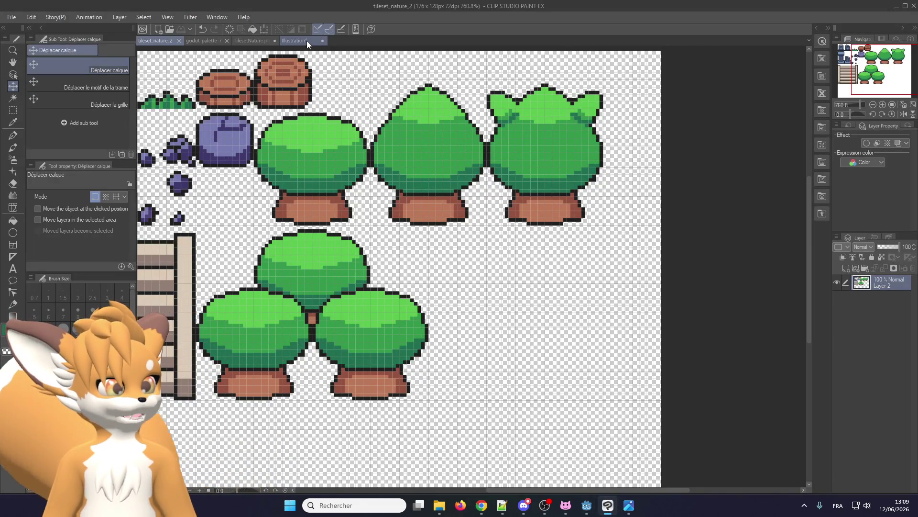
# Step: Compare tree tiles across the Illustration, TilesetNature.png and tileset_nature_2 documents
pyautogui.click(306, 41)
pyautogui.click(252, 41)
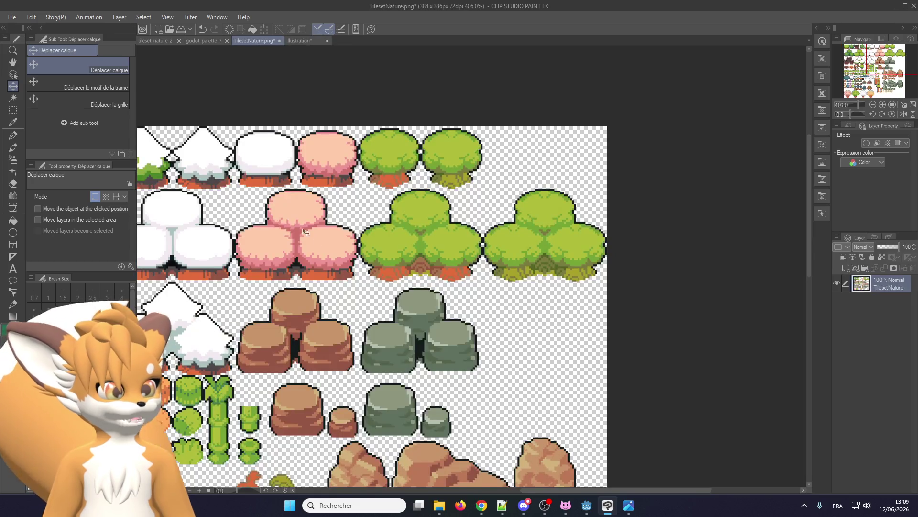
pyautogui.scroll(5, 414, 244)
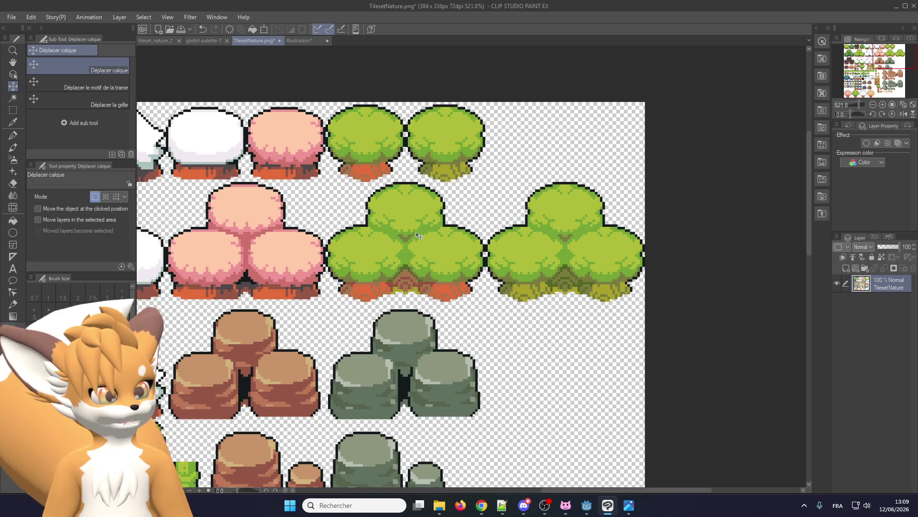
pyautogui.scroll(2, 331, 147)
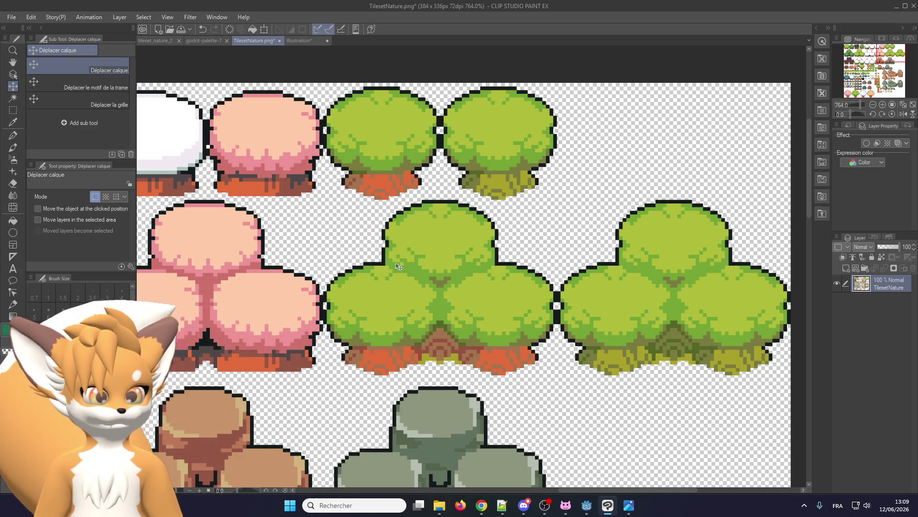
pyautogui.scroll(-1, 397, 266)
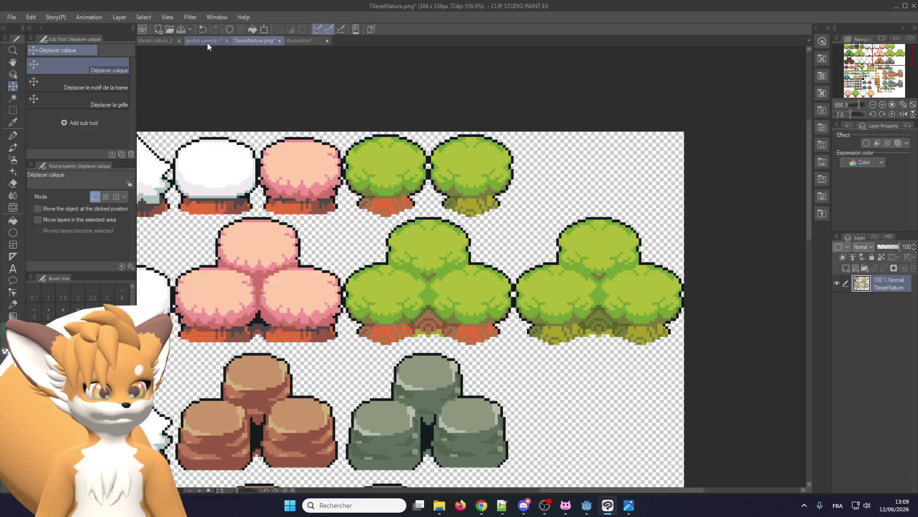
pyautogui.click(165, 42)
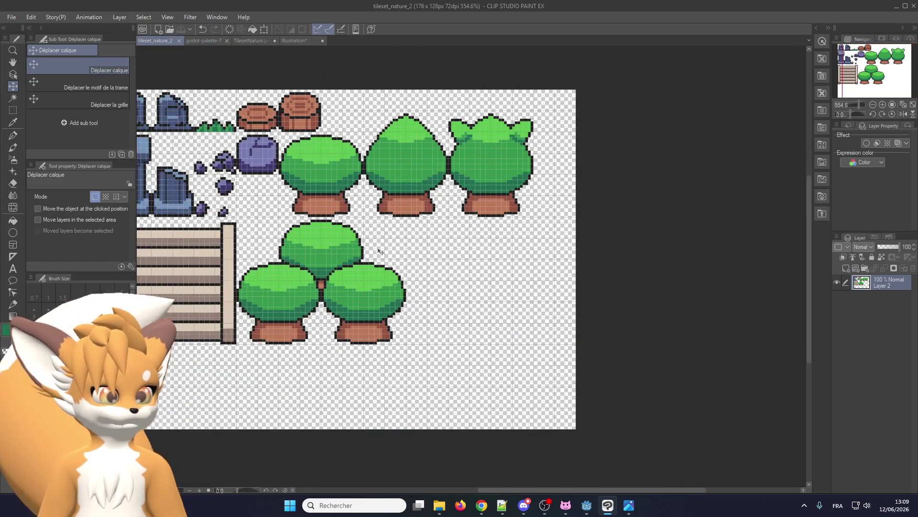
pyautogui.scroll(1, 399, 291)
pyautogui.scroll(-2, 399, 291)
pyautogui.scroll(1, 399, 291)
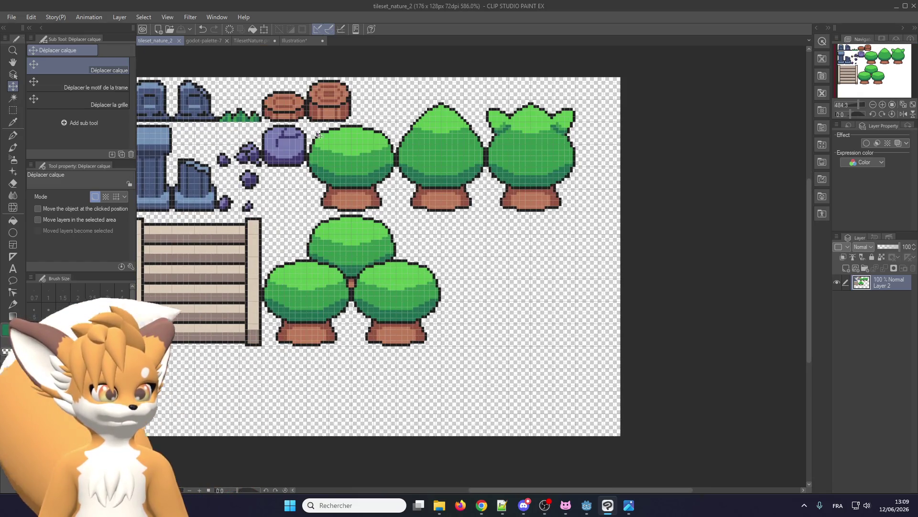
pyautogui.click(298, 39)
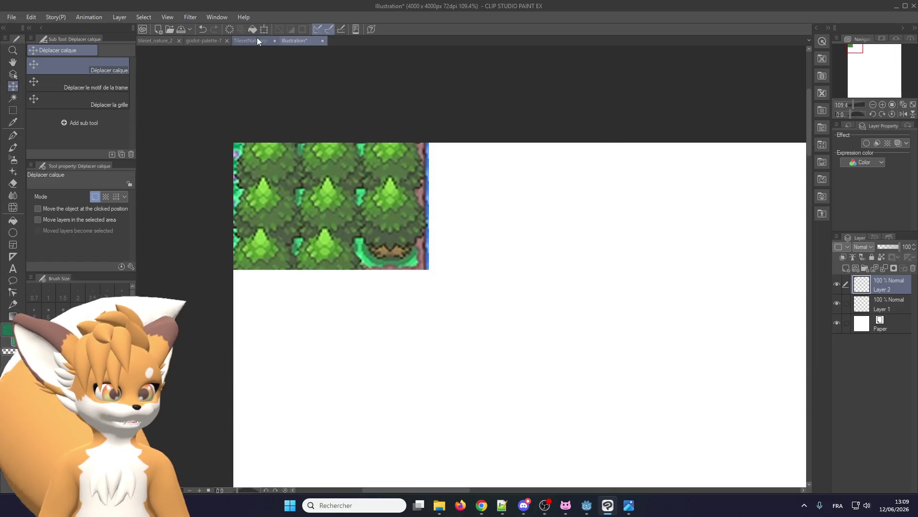
pyautogui.click(257, 40)
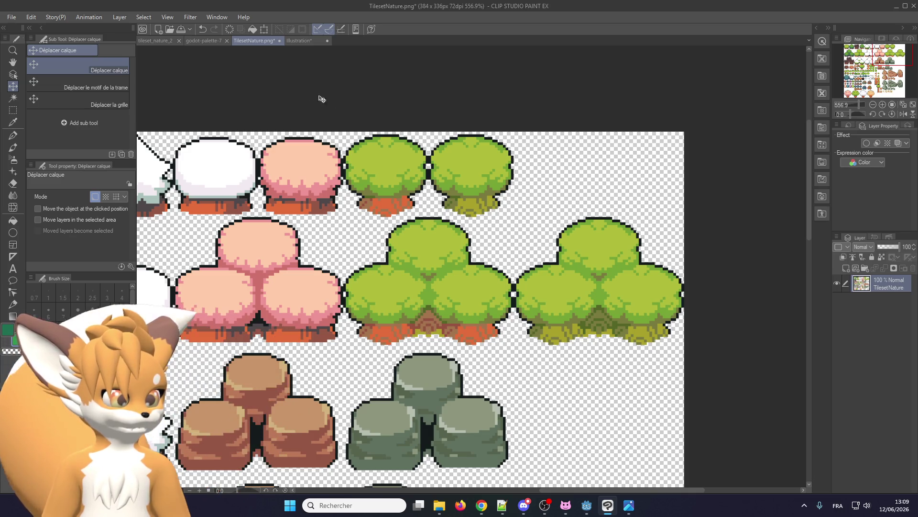
pyautogui.click(151, 40)
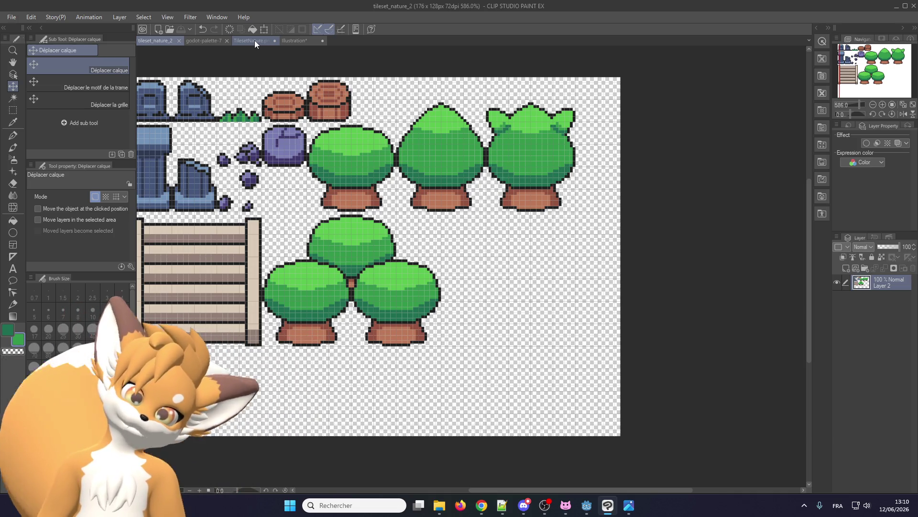
# Step: Zoom into the three-bush cluster and switch to the G-pen
pyautogui.scroll(1, 248, 277)
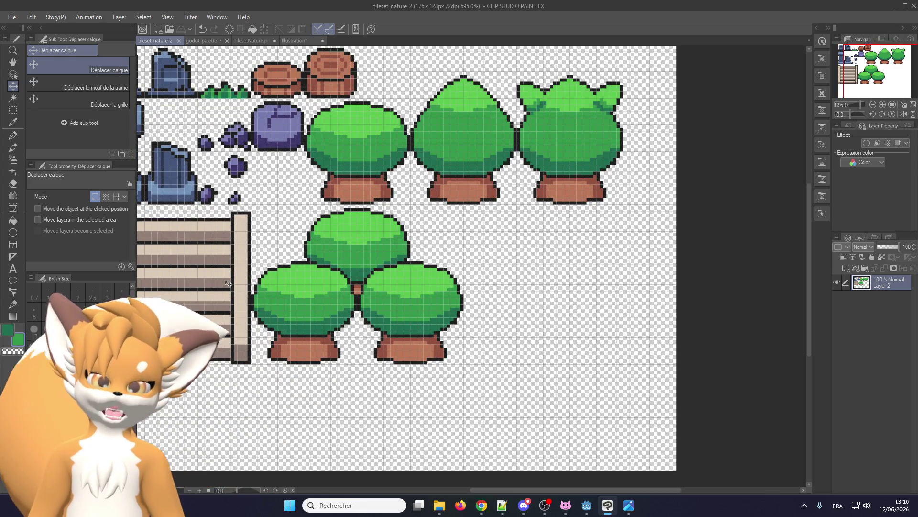
pyautogui.scroll(1, 315, 306)
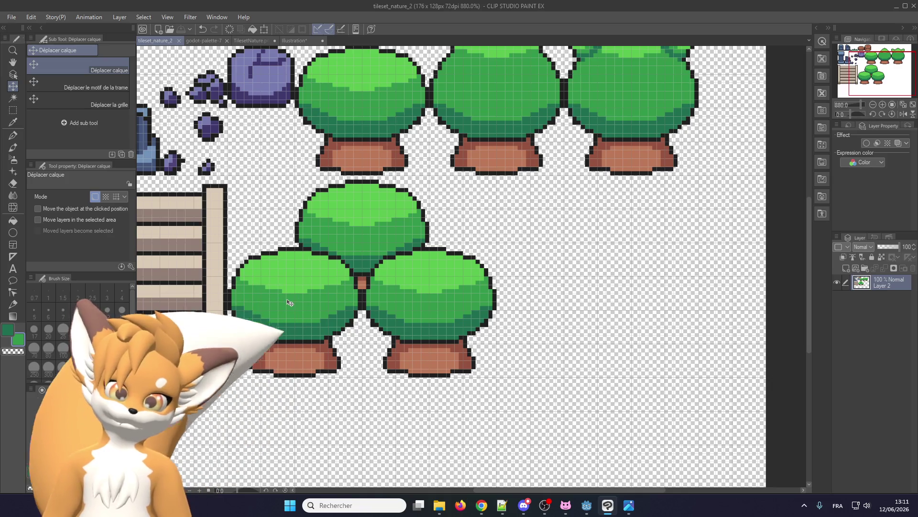
pyautogui.scroll(-2, 177, 242)
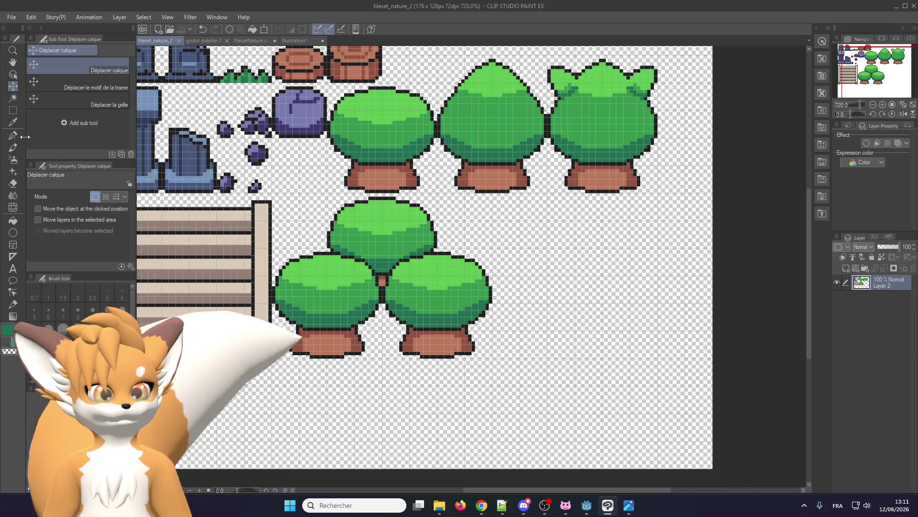
pyautogui.press('p')
pyautogui.scroll(3, 414, 294)
pyautogui.scroll(1, 416, 297)
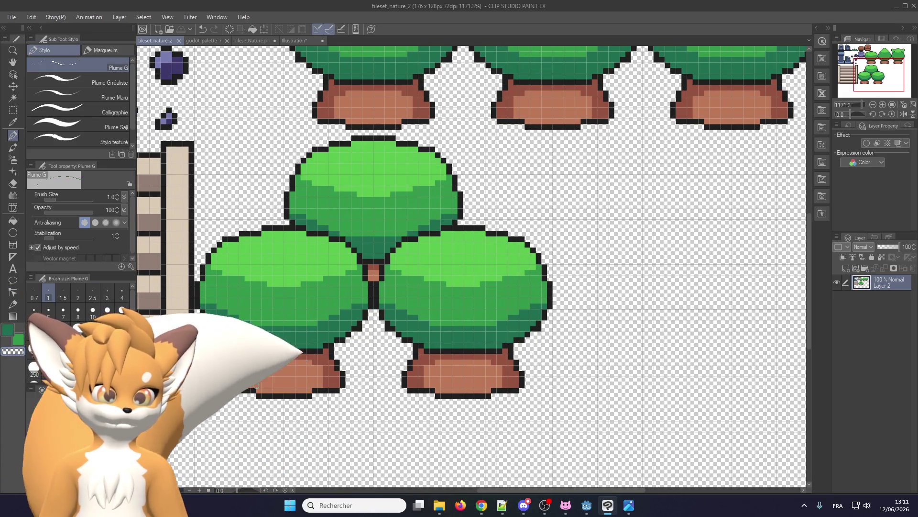
# Step: Set the Figure Rectangle tool to draw filled rectangles
pyautogui.scroll(2, 252, 364)
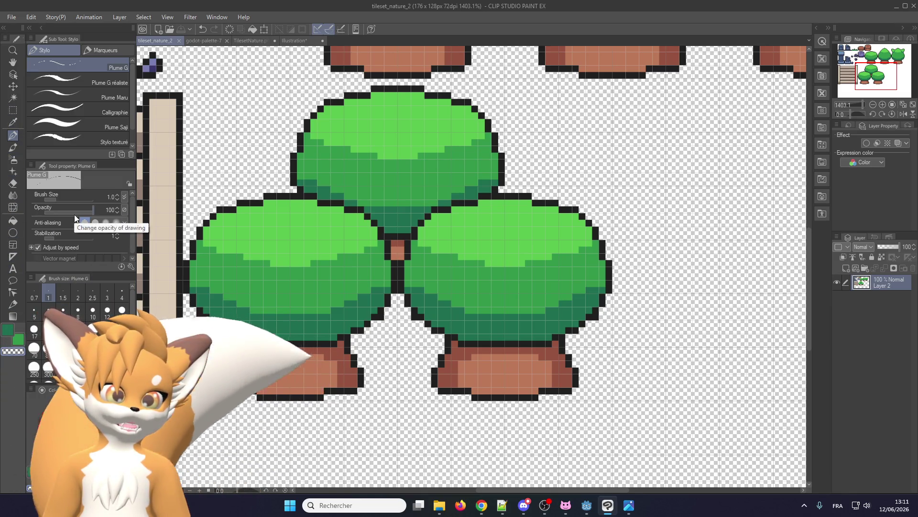
pyautogui.click(12, 233)
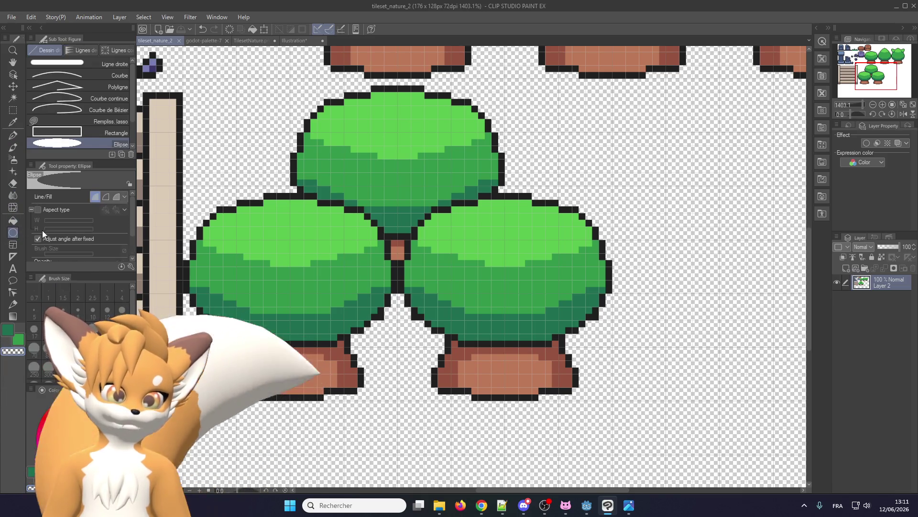
pyautogui.click(95, 133)
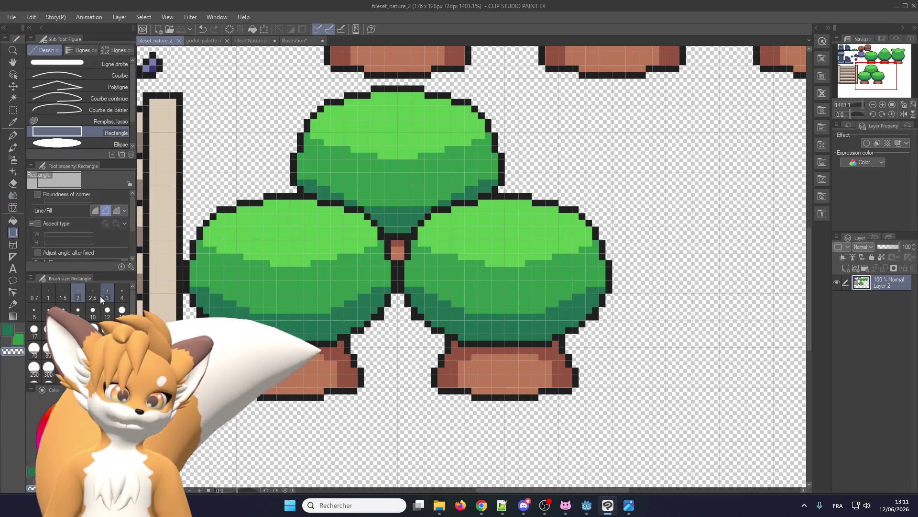
pyautogui.click(95, 211)
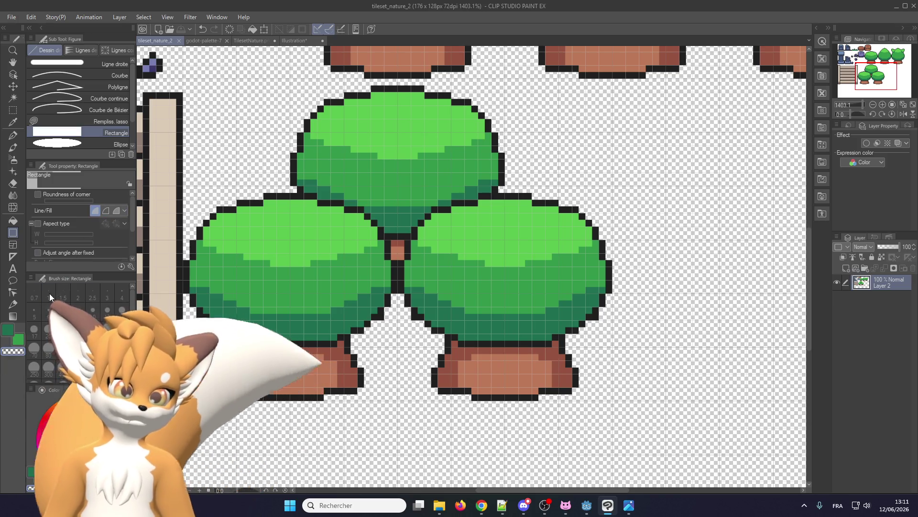
pyautogui.scroll(-1, 214, 285)
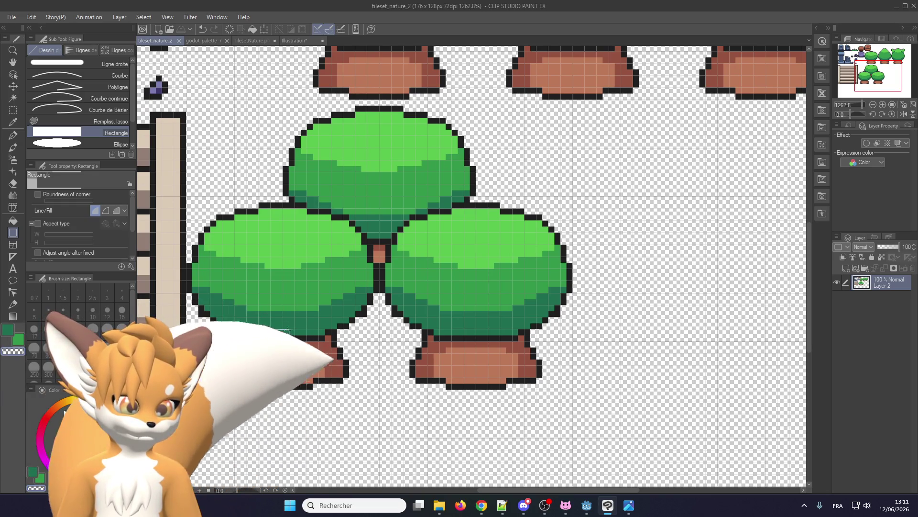
# Step: Erase the cluster's trunks, lower edge, outer bush sides and rounded top with filled rectangles
pyautogui.moveTo(189, 324); pyautogui.dragTo(356, 387)
pyautogui.hotkey('ctrl', 'z')
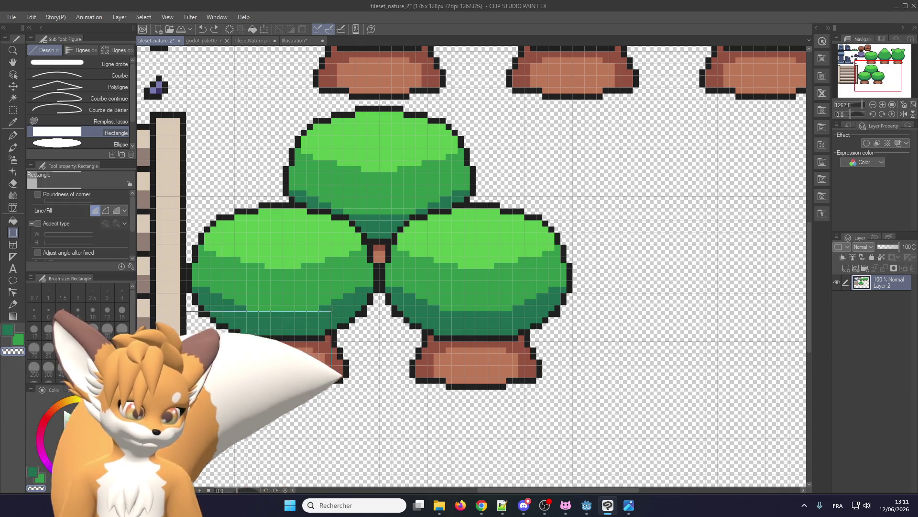
pyautogui.moveTo(191, 389)
pyautogui.mouseDown()
pyautogui.moveTo(544, 293)
pyautogui.moveTo(580, 293)
pyautogui.moveTo(573, 295)
pyautogui.mouseUp()
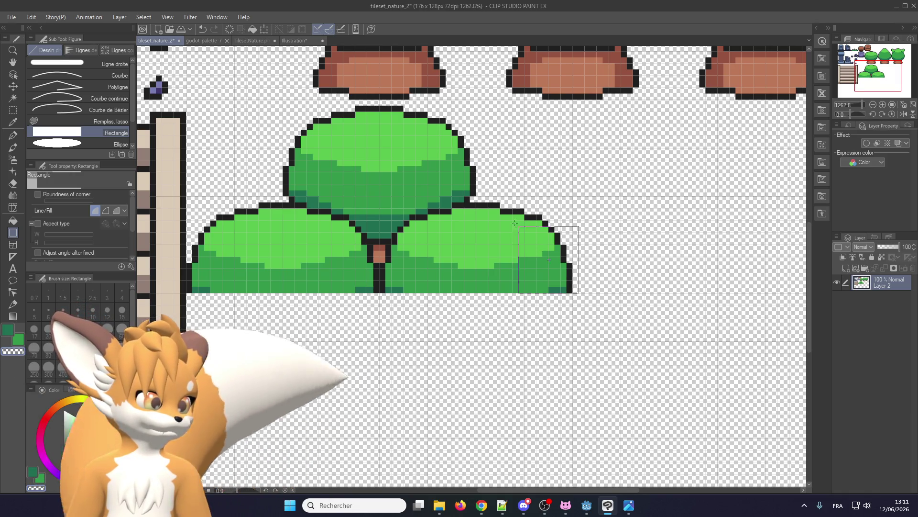
pyautogui.moveTo(578, 293); pyautogui.dragTo(478, 182)
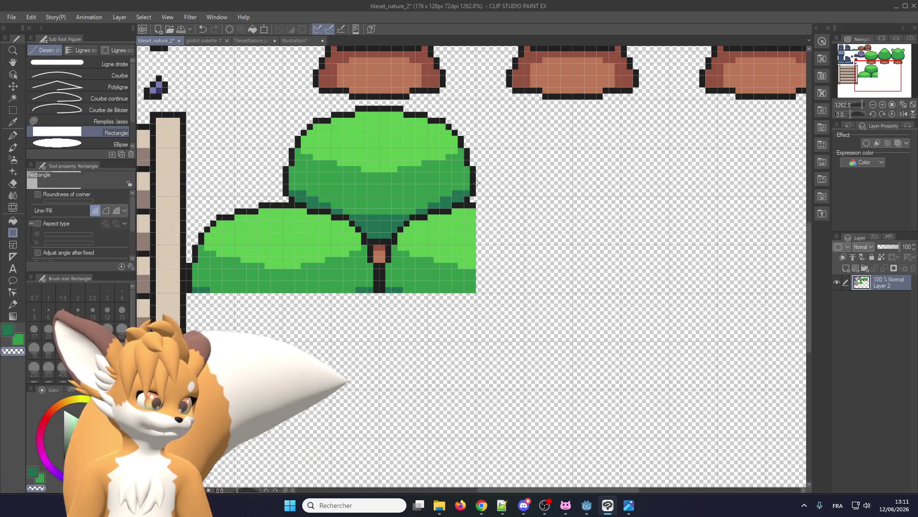
pyautogui.moveTo(282, 191); pyautogui.dragTo(233, 267)
pyautogui.moveTo(290, 136); pyautogui.dragTo(259, 204)
pyautogui.scroll(1, 259, 204)
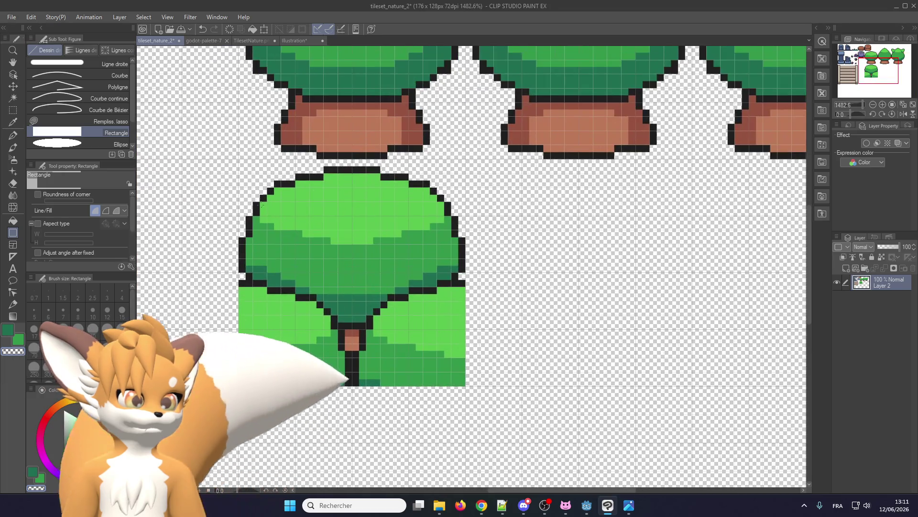
pyautogui.moveTo(320, 203)
pyautogui.mouseDown()
pyautogui.moveTo(459, 223)
pyautogui.moveTo(504, 215)
pyautogui.mouseUp()
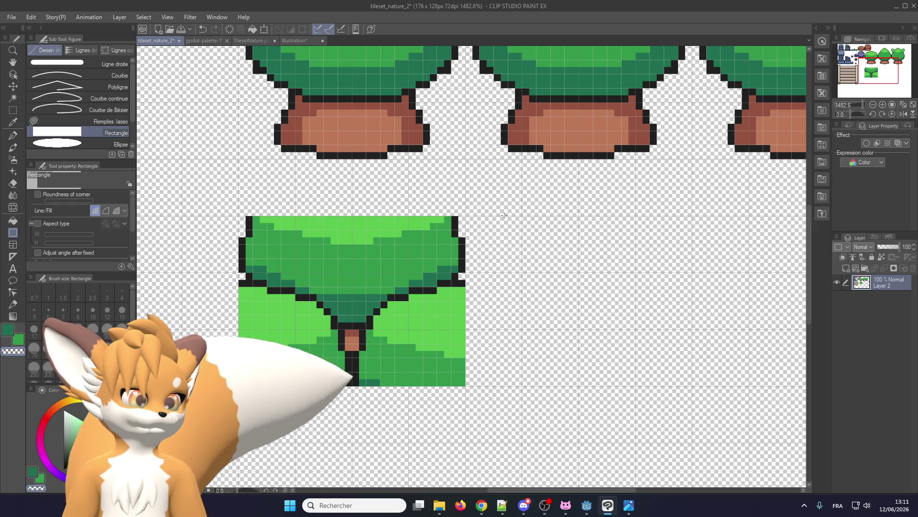
pyautogui.scroll(-1, 343, 253)
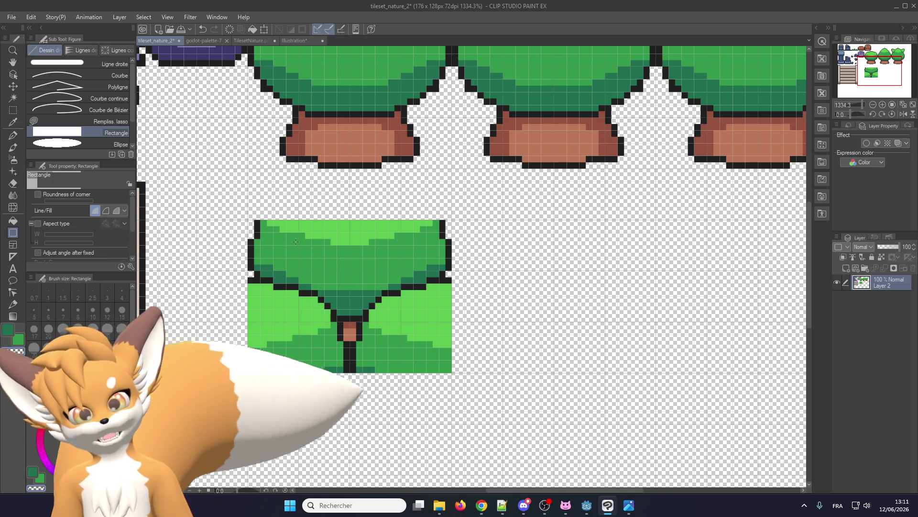
pyautogui.scroll(-2, 296, 241)
pyautogui.scroll(-4, 320, 297)
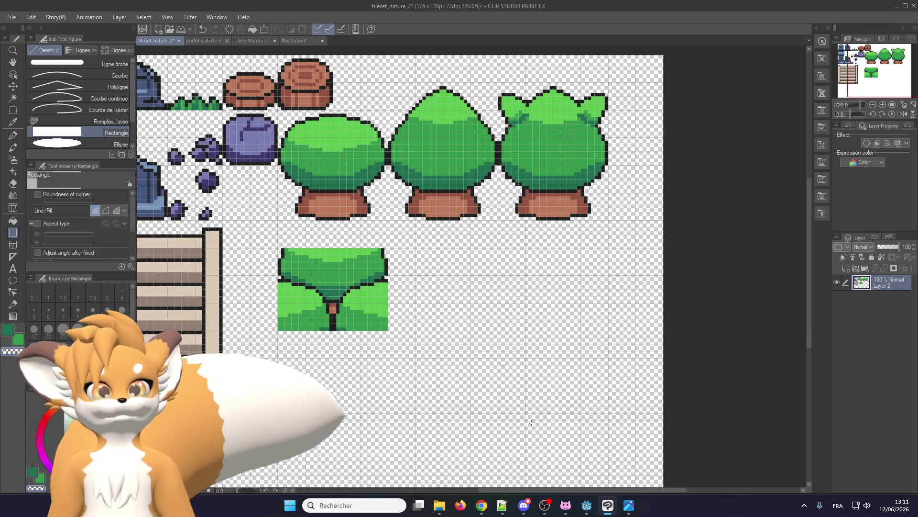
pyautogui.scroll(2, 328, 271)
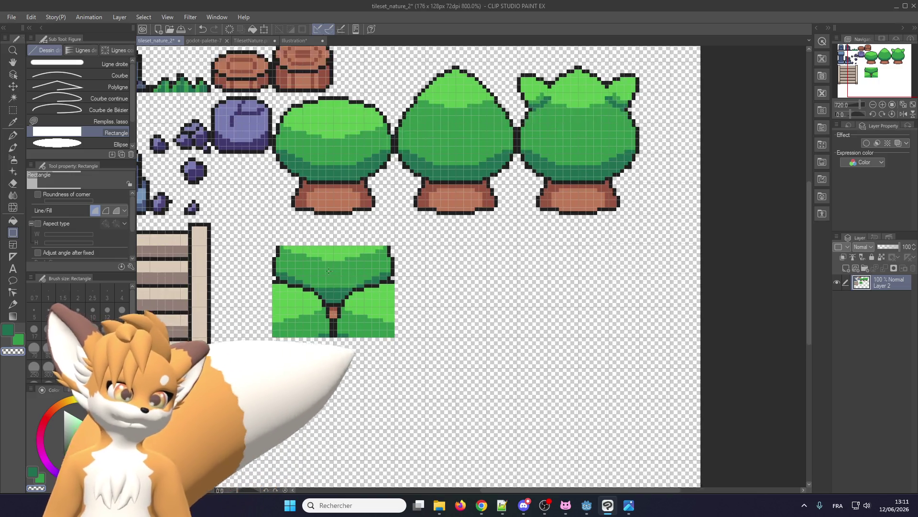
pyautogui.scroll(2, 275, 280)
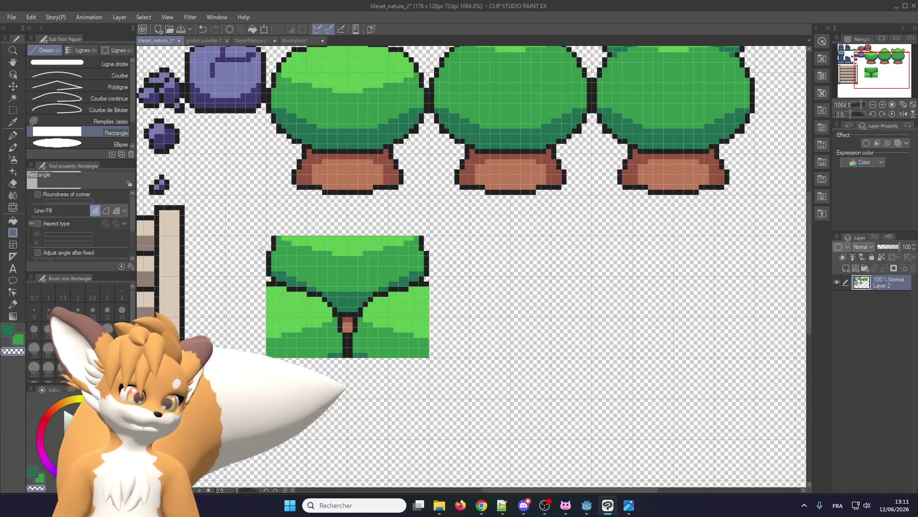
pyautogui.scroll(-3, 297, 131)
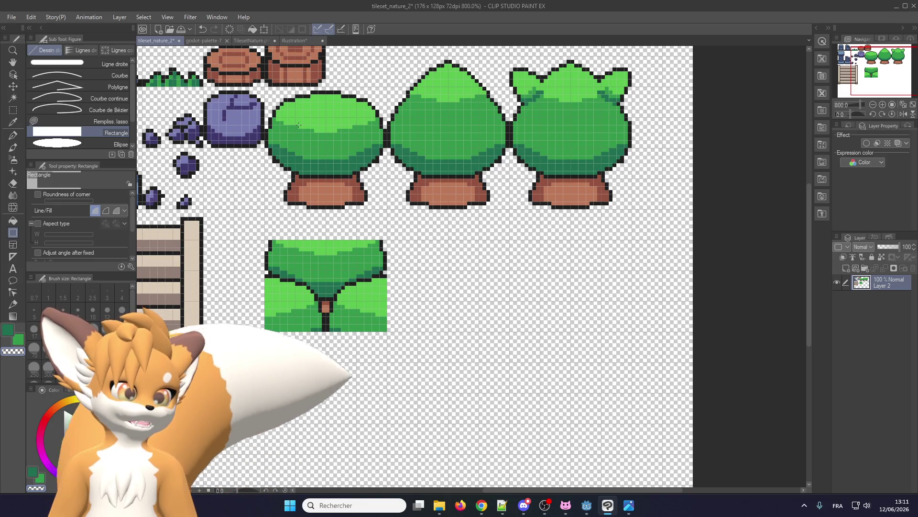
pyautogui.scroll(3, 299, 125)
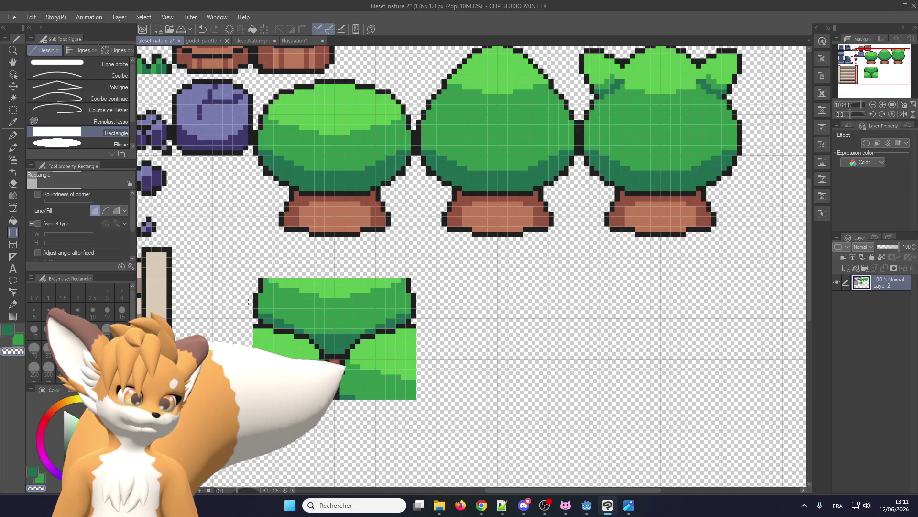
pyautogui.scroll(2, 249, 301)
# Step: Cut the upper canopy down to a strip and save tileset_nature_2
pyautogui.moveTo(249, 254)
pyautogui.mouseDown()
pyautogui.moveTo(487, 328)
pyautogui.moveTo(495, 321)
pyautogui.mouseUp()
pyautogui.scroll(-3, 421, 287)
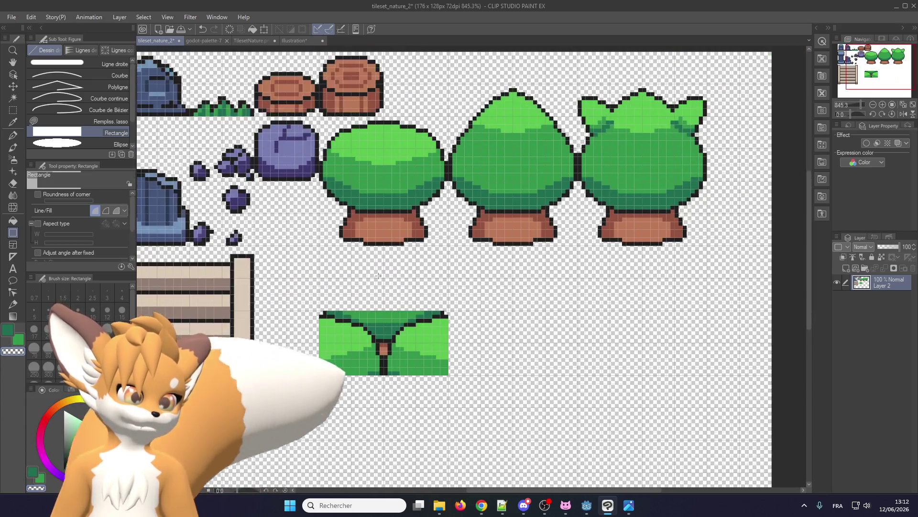
pyautogui.click(13, 111)
pyautogui.scroll(1, 338, 287)
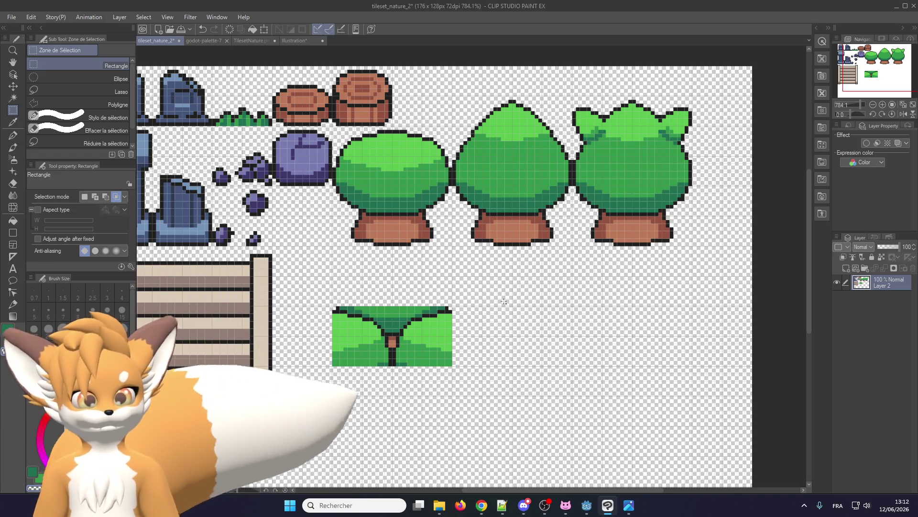
pyautogui.hotkey('ctrl', 's')
pyautogui.scroll(-1, 333, 279)
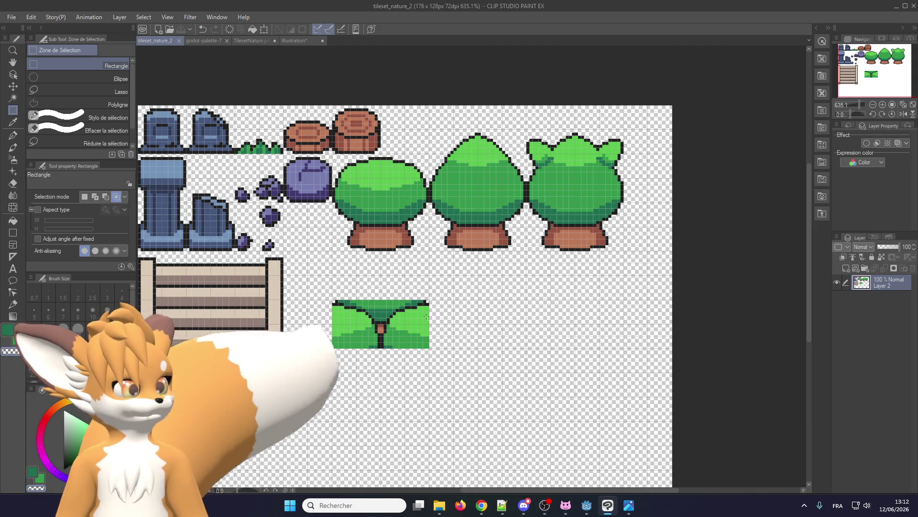
# Step: Export the layer as PNG 'nature', overwriting the old file with default settings
pyautogui.click(12, 19)
pyautogui.moveTo(50, 136)
pyautogui.click(199, 164)
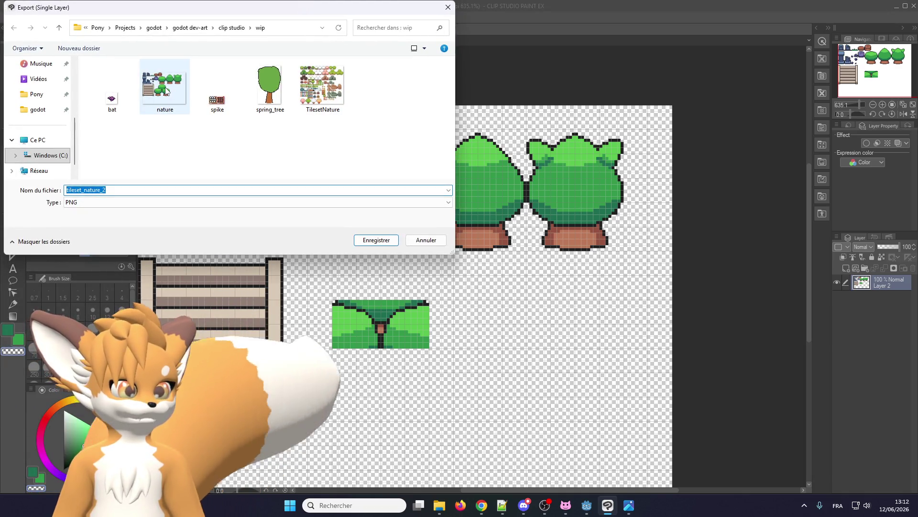
pyautogui.click(166, 91)
pyautogui.click(377, 240)
pyautogui.click(469, 254)
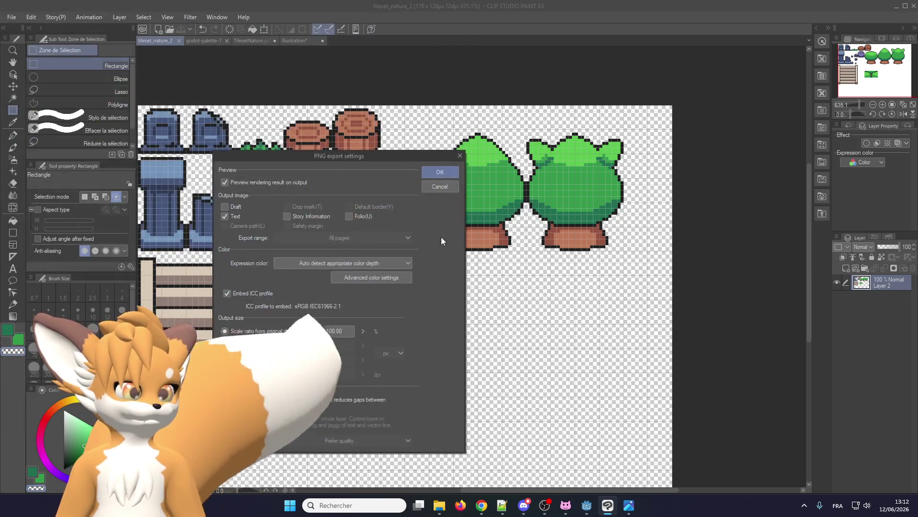
pyautogui.click(428, 172)
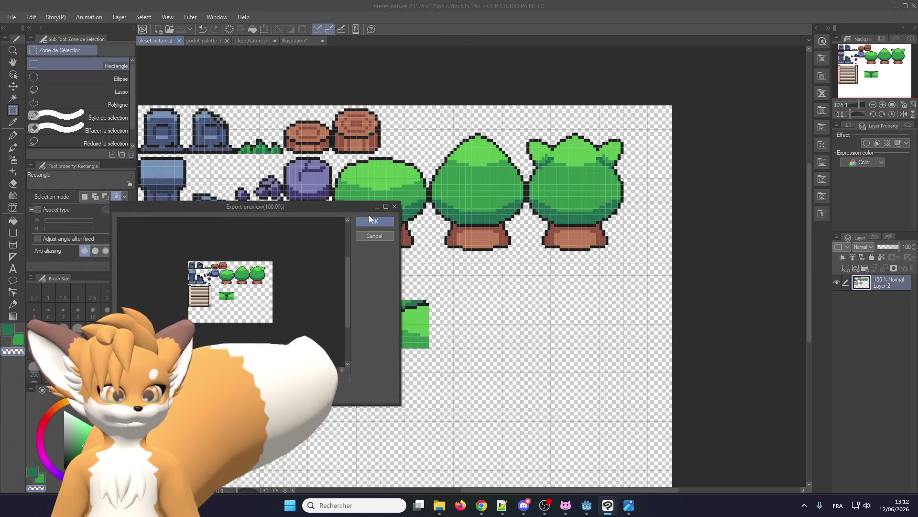
pyautogui.click(369, 219)
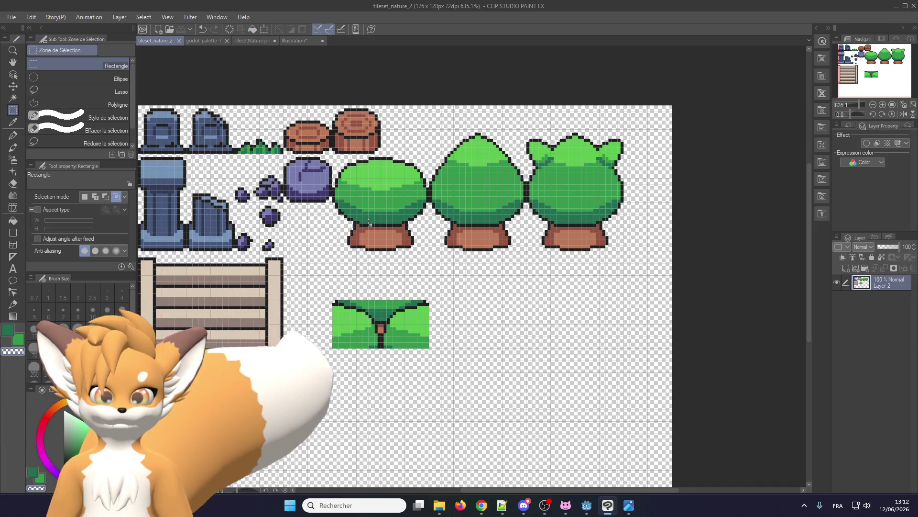
# Step: Switch back to the Godot editor to see the updated tileset
pyautogui.scroll(-1, 303, 275)
pyautogui.scroll(1, 303, 275)
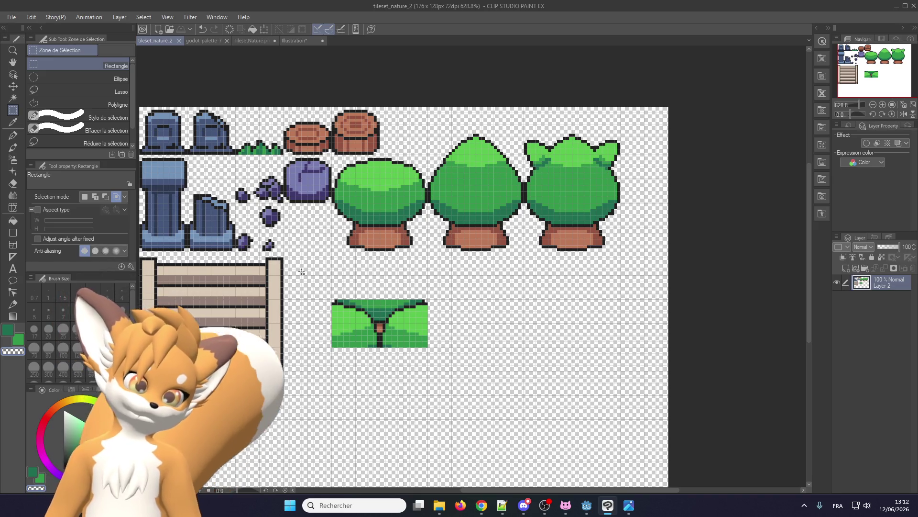
pyautogui.scroll(-1, 462, 199)
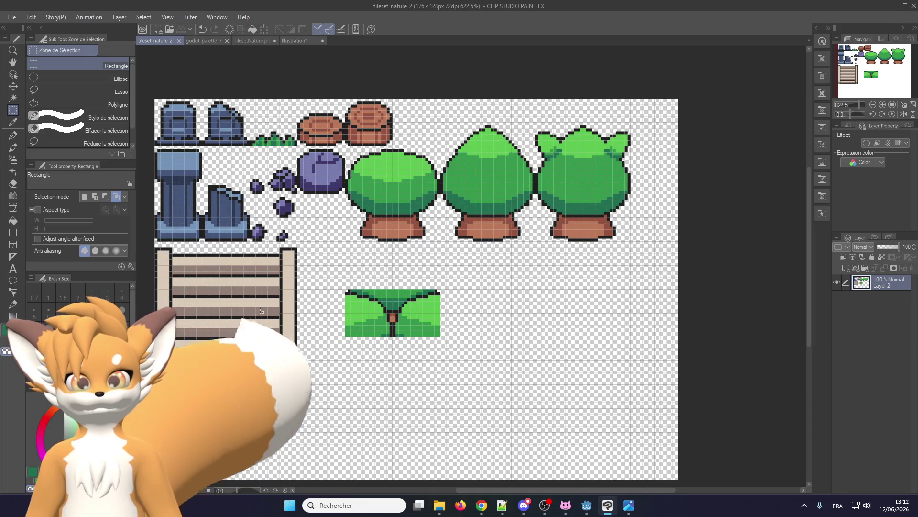
pyautogui.scroll(1, 286, 311)
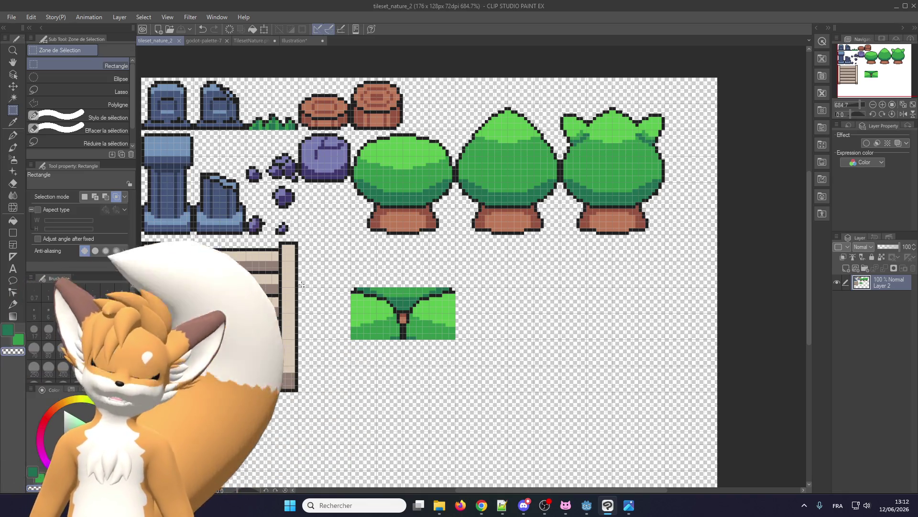
pyautogui.click(586, 505)
pyautogui.scroll(1, 493, 215)
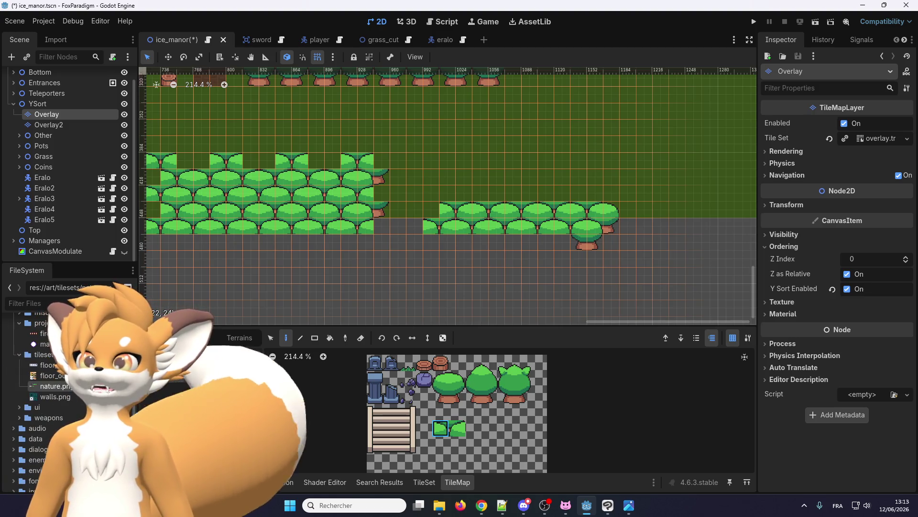
# Step: Erase the old bush block and its tree strip with a rectangular Eraser drag
pyautogui.hotkey('alt', 'Tab')
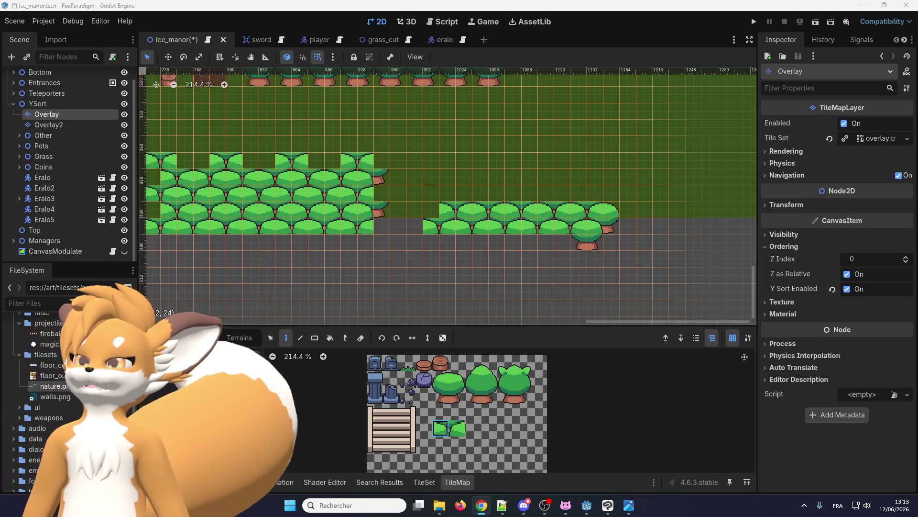
pyautogui.scroll(-3, 434, 194)
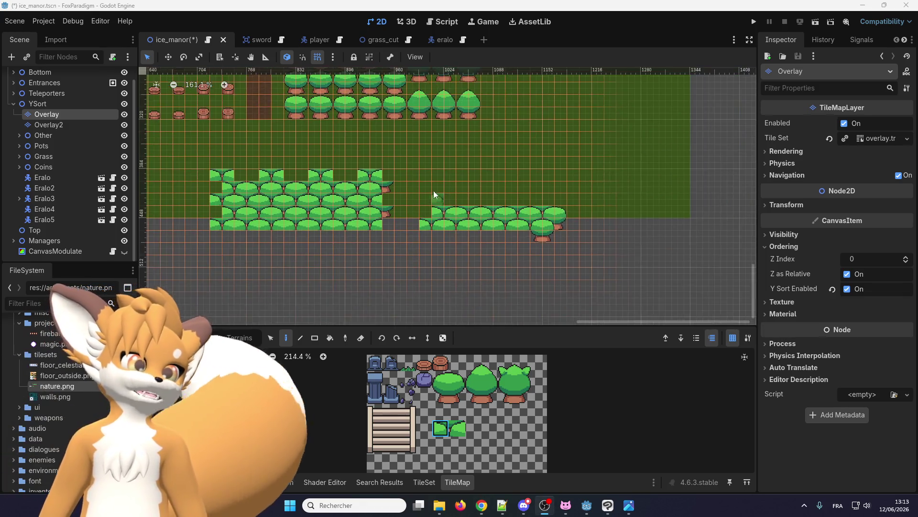
pyautogui.scroll(1, 434, 194)
pyautogui.click(361, 338)
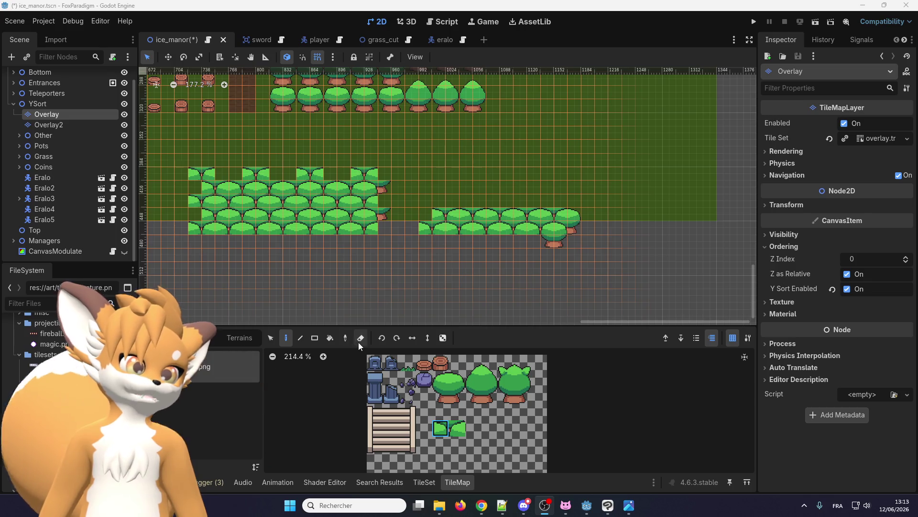
pyautogui.click(314, 338)
pyautogui.moveTo(177, 165); pyautogui.dragTo(574, 283)
pyautogui.scroll(-1, 527, 287)
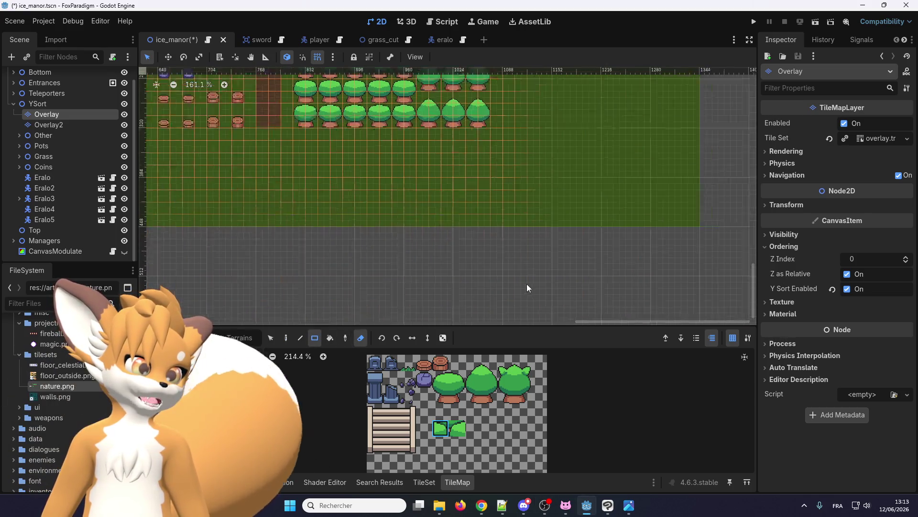
pyautogui.scroll(-2, 528, 288)
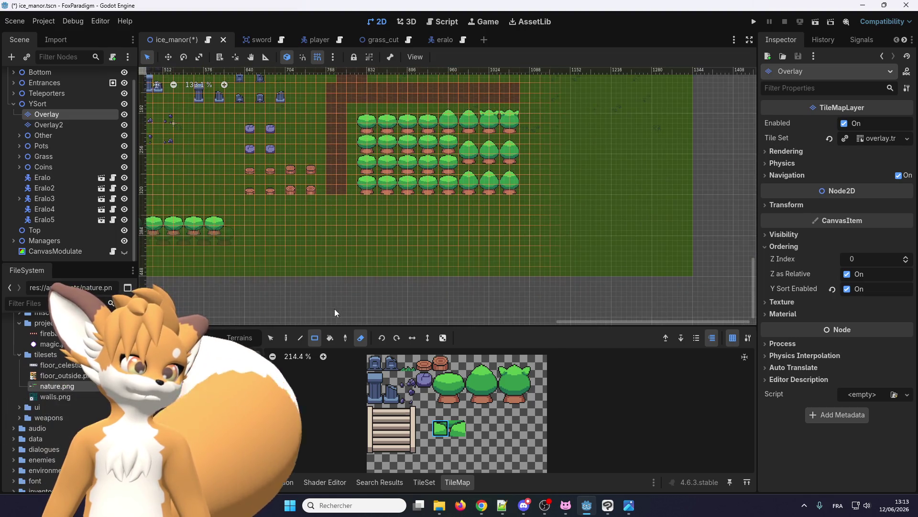
pyautogui.scroll(-3, 390, 213)
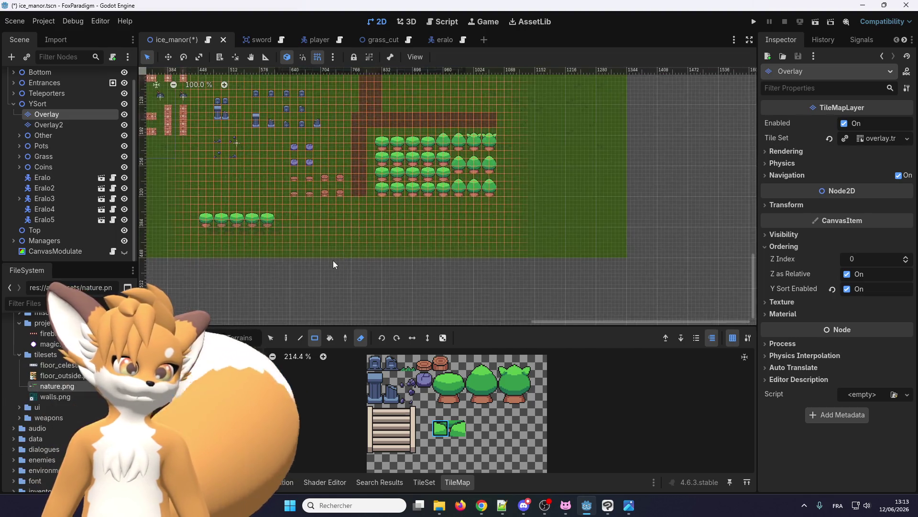
pyautogui.scroll(3, 329, 192)
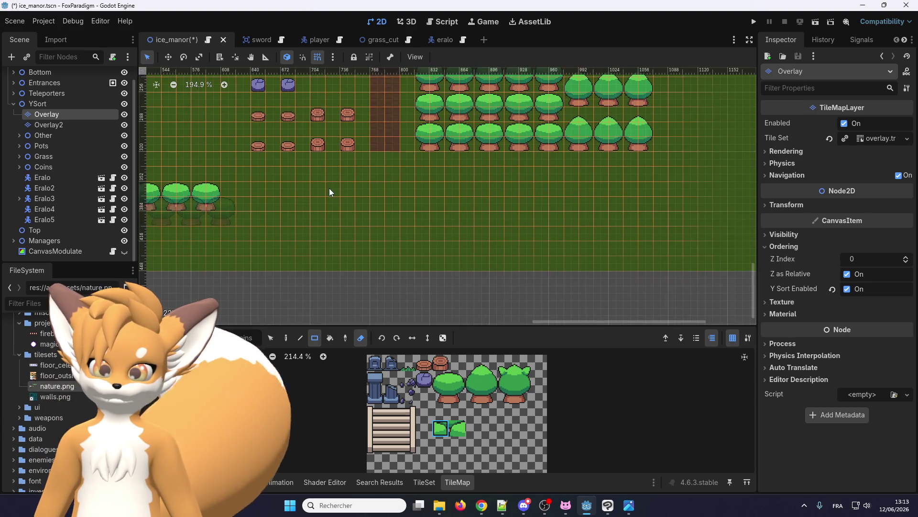
pyautogui.hscroll(2, 329, 192)
pyautogui.scroll(1, 377, 237)
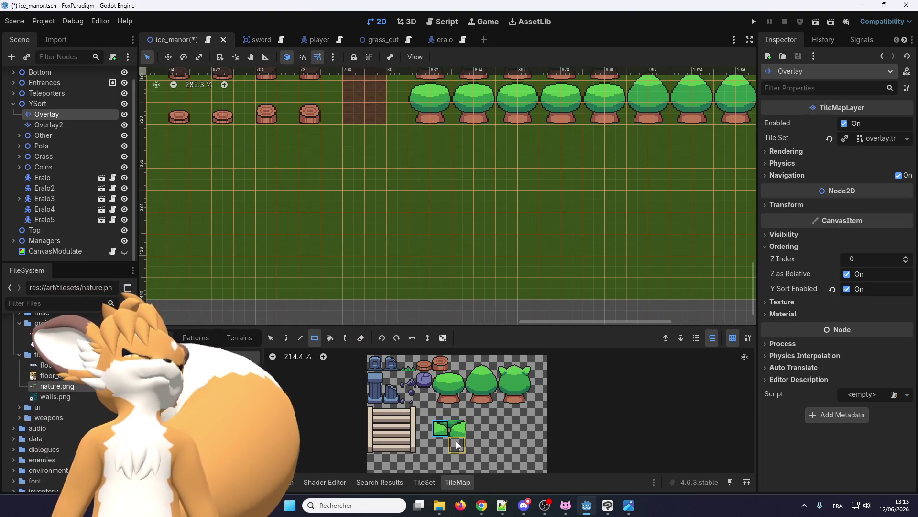
# Step: Select the two seamless bush tiles in the TileMap atlas
pyautogui.scroll(2, 452, 436)
pyautogui.moveTo(445, 426); pyautogui.dragTo(465, 426)
pyautogui.scroll(-3, 316, 213)
pyautogui.scroll(4, 318, 230)
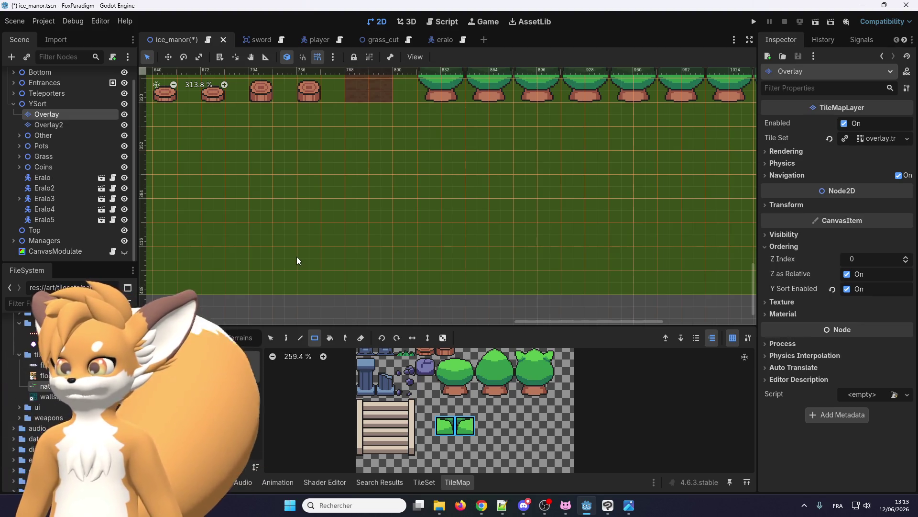
# Step: Paint a 12-tile Rect row of bushes, undoing the misplaced attempts
pyautogui.moveTo(289, 260); pyautogui.dragTo(686, 254)
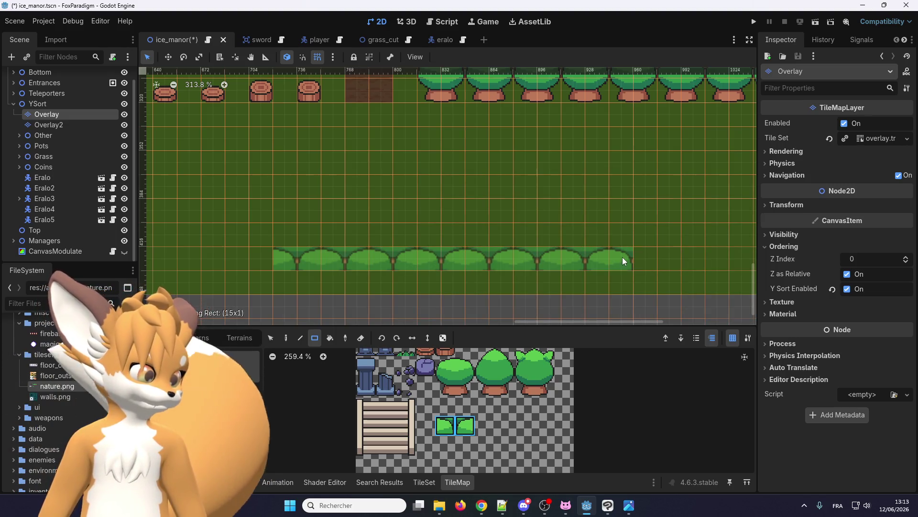
pyautogui.moveTo(622, 257); pyautogui.dragTo(622, 257)
pyautogui.hotkey('ctrl', 'z')
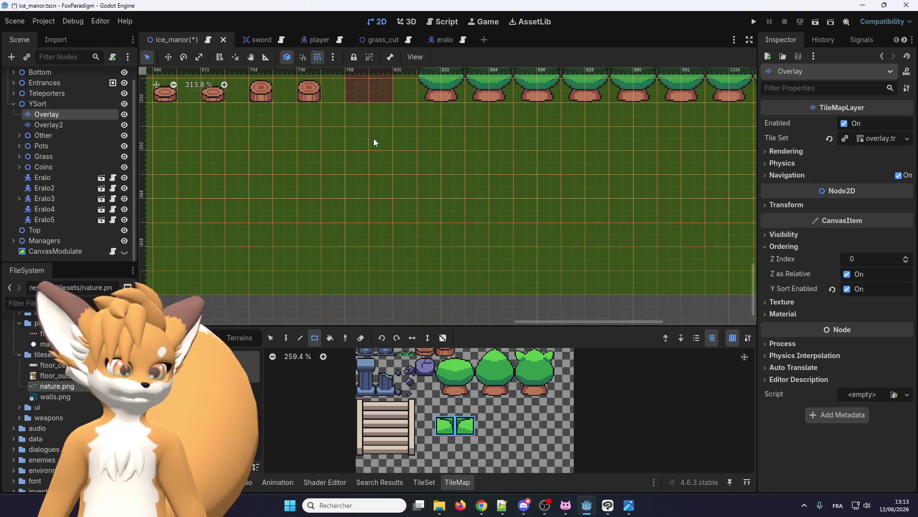
pyautogui.scroll(-3, 374, 142)
pyautogui.moveTo(352, 243); pyautogui.dragTo(550, 250)
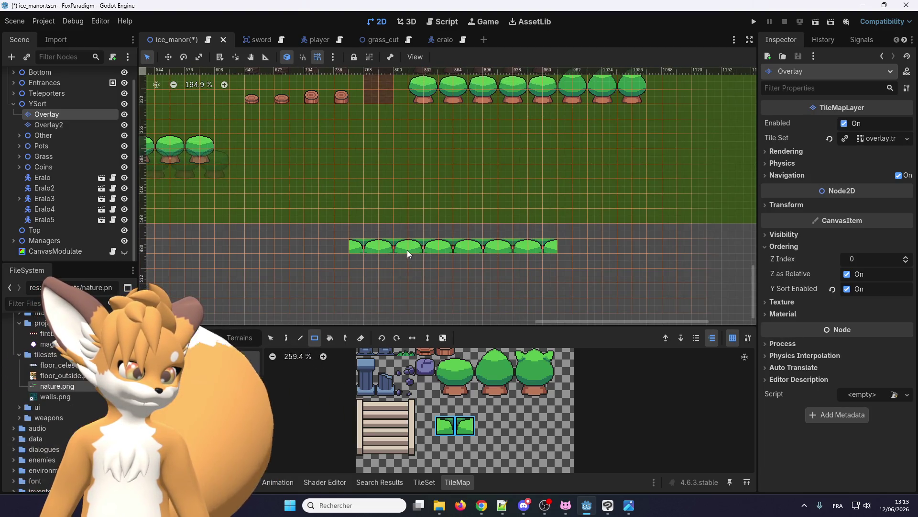
pyautogui.hotkey('ctrl', 'z')
pyautogui.moveTo(357, 245); pyautogui.dragTo(548, 242)
pyautogui.scroll(2, 557, 246)
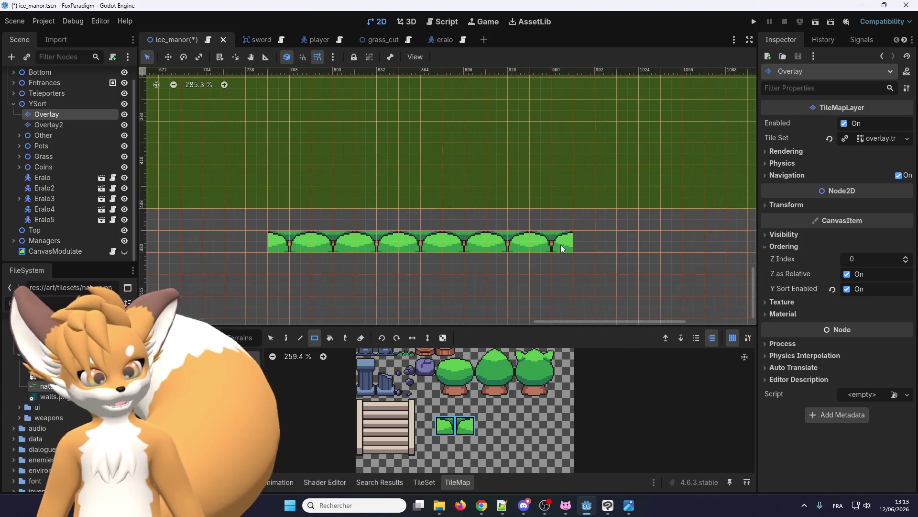
# Step: Try stacked bush rows and a large bush rectangle, then undo both
pyautogui.moveTo(276, 220)
pyautogui.mouseDown()
pyautogui.moveTo(535, 205)
pyautogui.moveTo(571, 192)
pyautogui.moveTo(563, 186)
pyautogui.mouseUp()
pyautogui.hotkey('ctrl', 'z')
pyautogui.hotkey('ctrl', 'z')
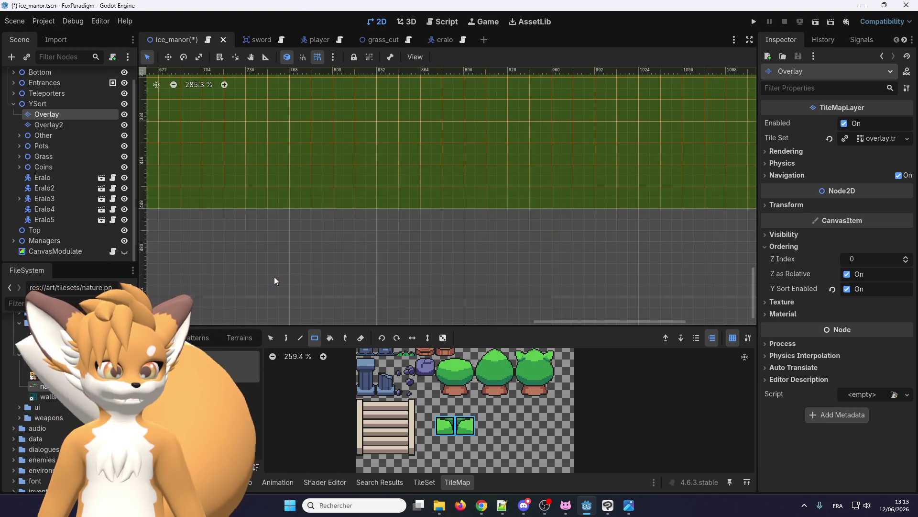
pyautogui.moveTo(274, 281); pyautogui.dragTo(655, 128)
pyautogui.scroll(-1, 410, 267)
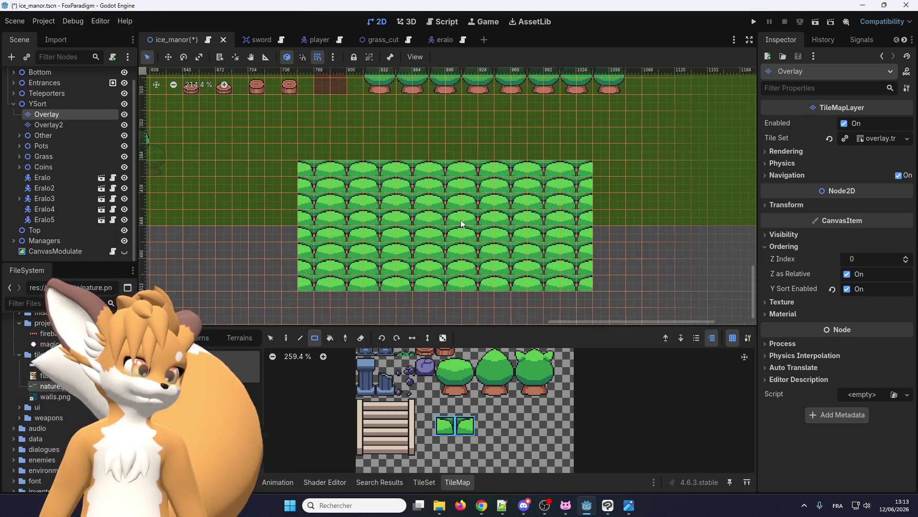
pyautogui.scroll(-1, 322, 253)
pyautogui.hotkey('ctrl', 'z')
# Step: Paint the bottom forest row, then staggered offset bush rows up toward the top
pyautogui.moveTo(323, 253)
pyautogui.mouseDown()
pyautogui.moveTo(534, 240)
pyautogui.moveTo(530, 248)
pyautogui.moveTo(541, 250)
pyautogui.mouseUp()
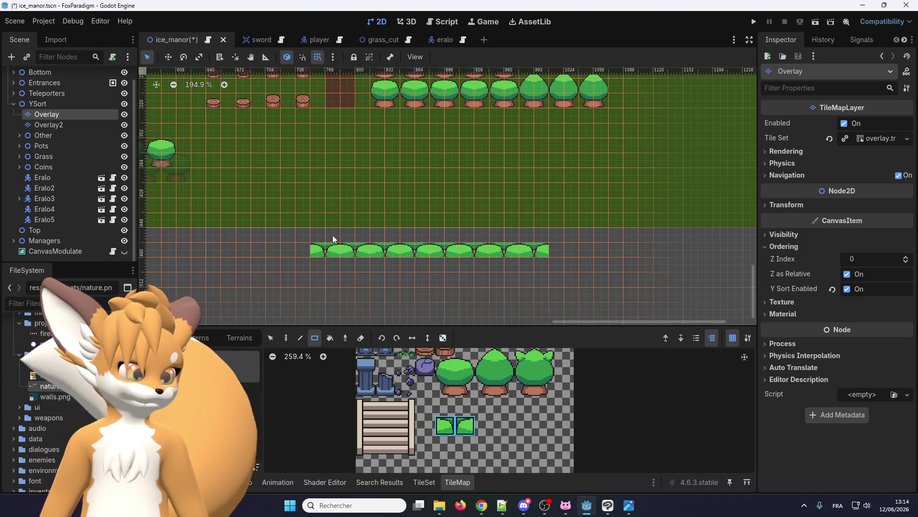
pyautogui.moveTo(301, 233)
pyautogui.mouseDown()
pyautogui.moveTo(587, 230)
pyautogui.moveTo(558, 237)
pyautogui.mouseUp()
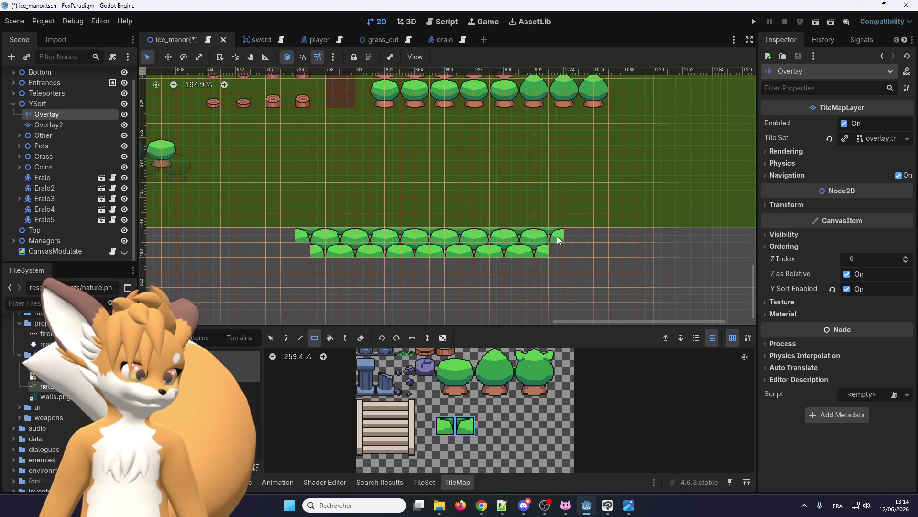
pyautogui.press('Escape')
pyautogui.moveTo(343, 235); pyautogui.dragTo(524, 230)
pyautogui.moveTo(325, 217); pyautogui.dragTo(449, 222)
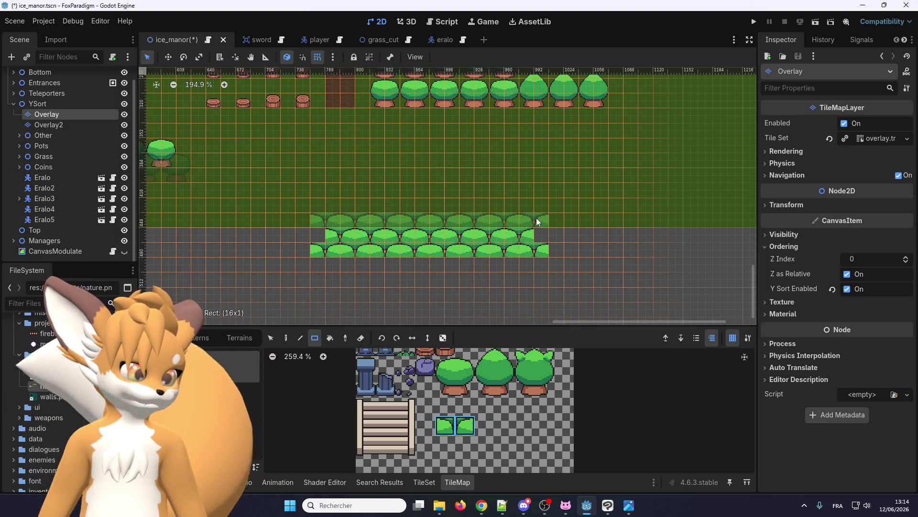
pyautogui.moveTo(536, 219); pyautogui.dragTo(529, 202)
pyautogui.moveTo(326, 186)
pyautogui.mouseDown()
pyautogui.moveTo(563, 199)
pyautogui.moveTo(547, 191)
pyautogui.mouseUp()
pyautogui.moveTo(339, 172); pyautogui.dragTo(524, 175)
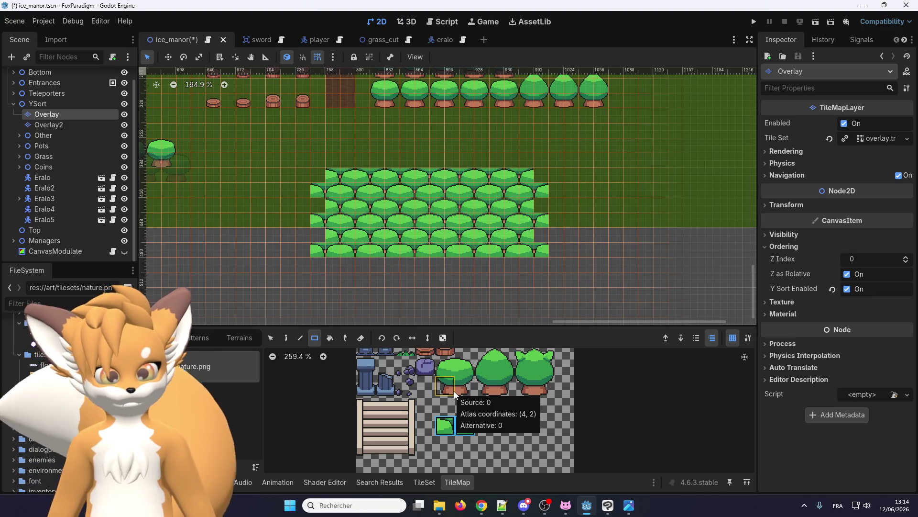
# Step: Pick the two trunk tiles and paint a row of brown-trunk trees under the bush block
pyautogui.moveTo(455, 393); pyautogui.dragTo(470, 393)
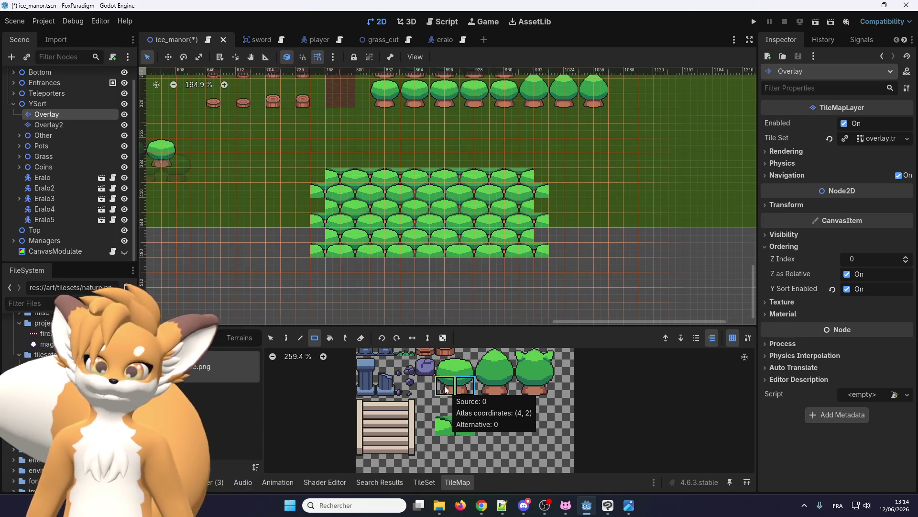
pyautogui.scroll(3, 345, 240)
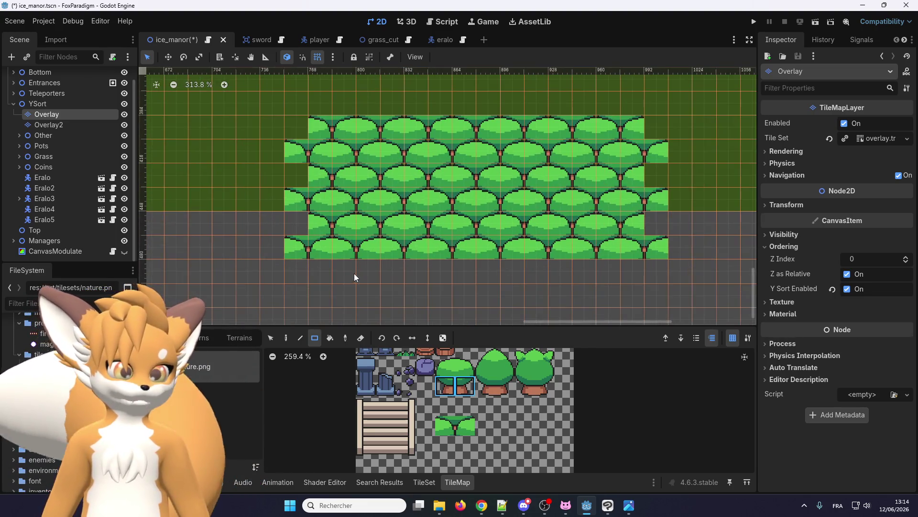
pyautogui.scroll(3, 354, 274)
pyautogui.scroll(-4, 314, 261)
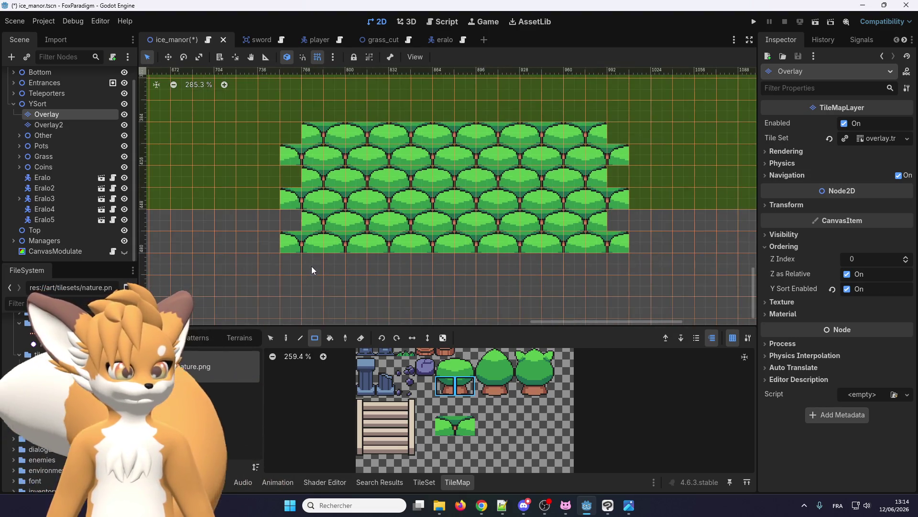
pyautogui.moveTo(275, 262)
pyautogui.mouseDown()
pyautogui.moveTo(532, 261)
pyautogui.moveTo(653, 271)
pyautogui.moveTo(636, 268)
pyautogui.mouseUp()
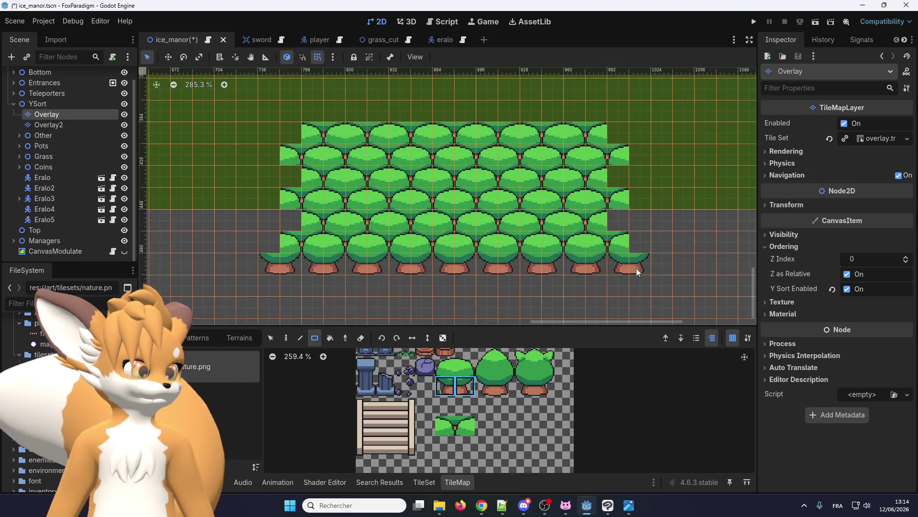
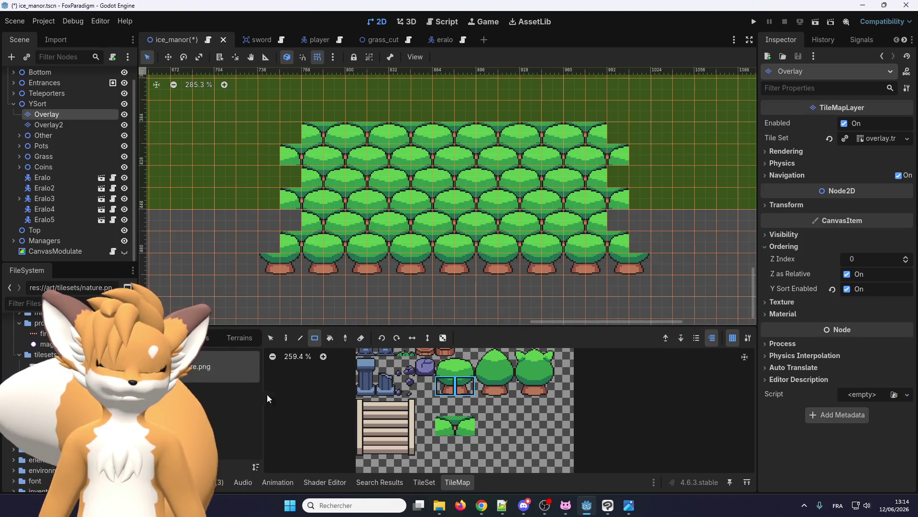
# Step: Select the full tree, top and trunk tiles, in the TileMap atlas
pyautogui.click(446, 367)
pyautogui.scroll(4, 297, 254)
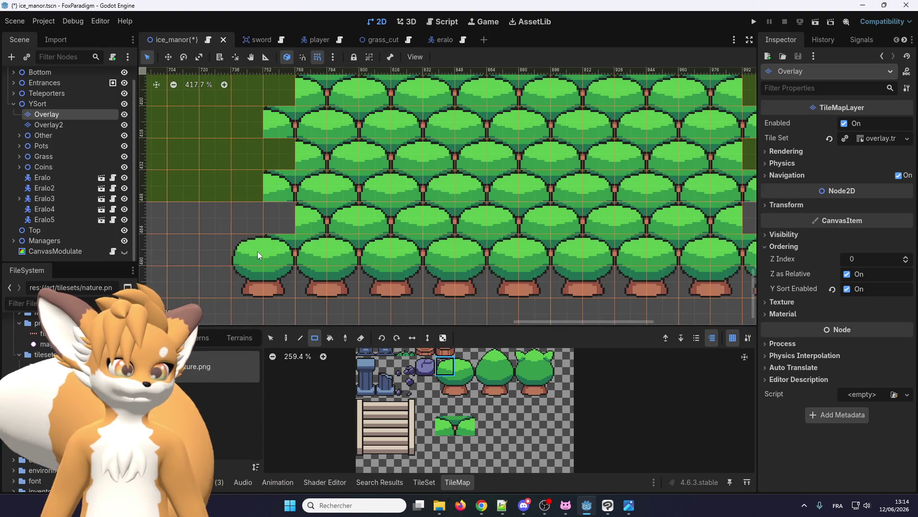
pyautogui.scroll(-4, 280, 213)
pyautogui.scroll(3, 542, 317)
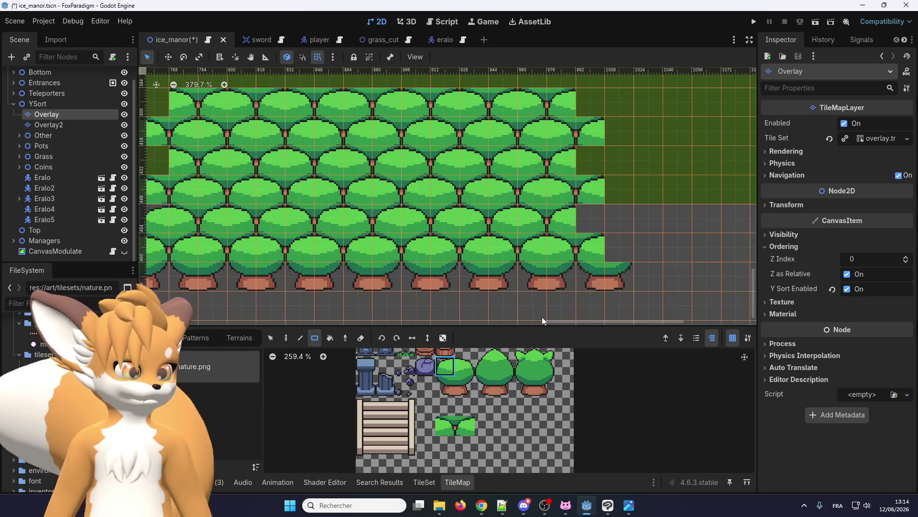
pyautogui.click(465, 367)
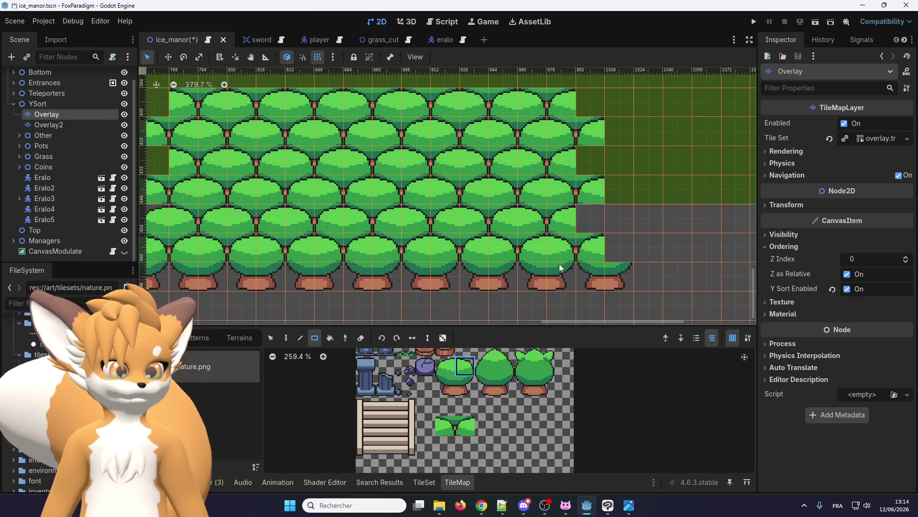
pyautogui.scroll(-3, 563, 259)
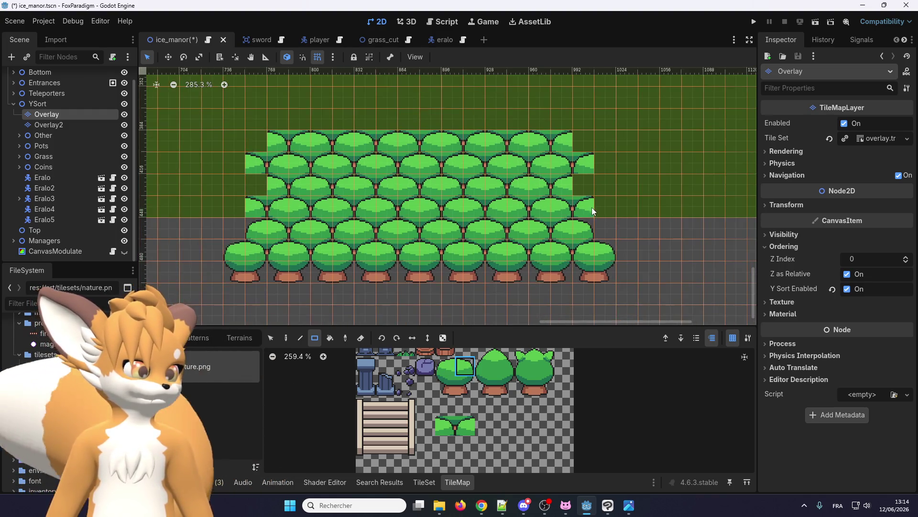
pyautogui.scroll(1, 592, 219)
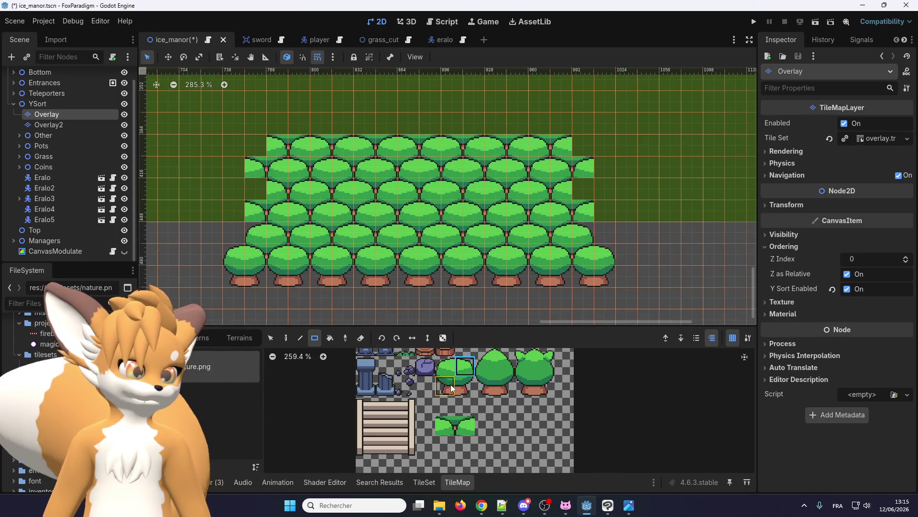
pyautogui.moveTo(464, 366); pyautogui.dragTo(465, 386)
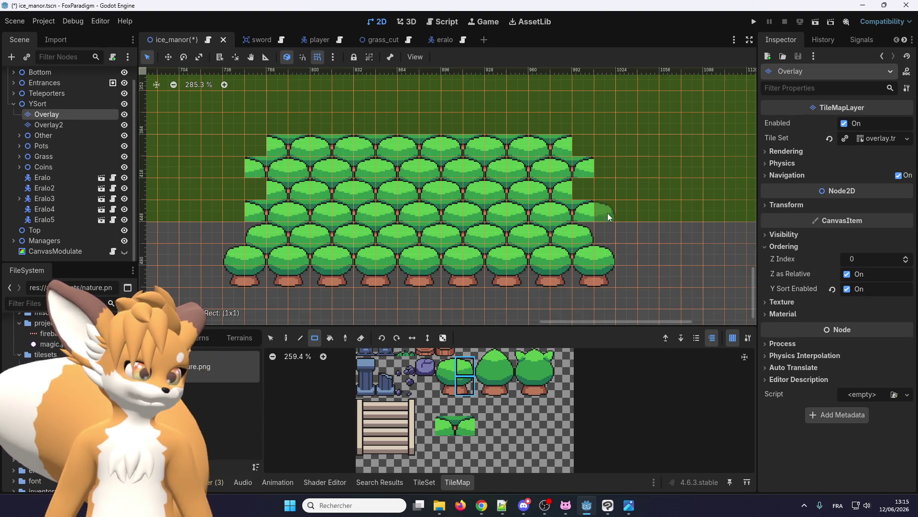
# Step: Add trees at the right ends of rows 4 and 2 of the forest block
pyautogui.click(609, 217)
pyautogui.scroll(1, 616, 218)
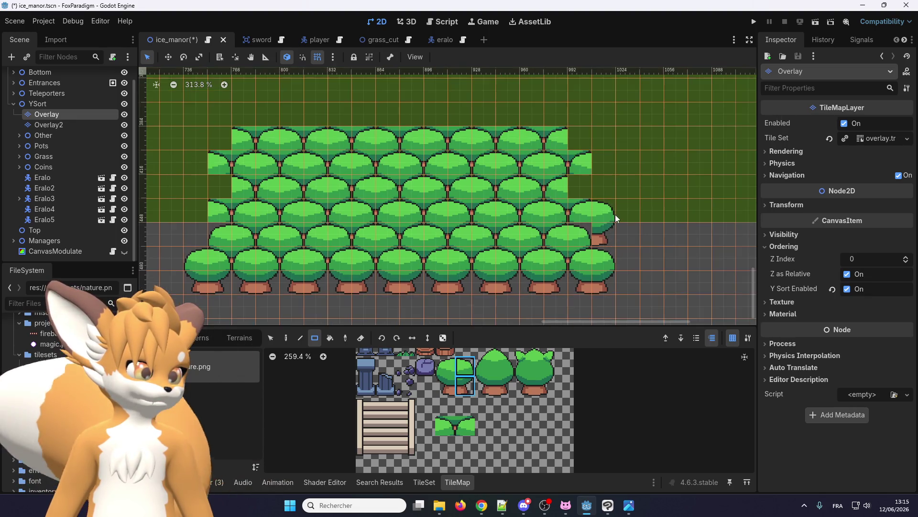
pyautogui.scroll(1, 615, 215)
pyautogui.click(605, 186)
# Step: Pick the other tree's top and trunk tiles and add it at row 4's left end
pyautogui.scroll(-2, 610, 215)
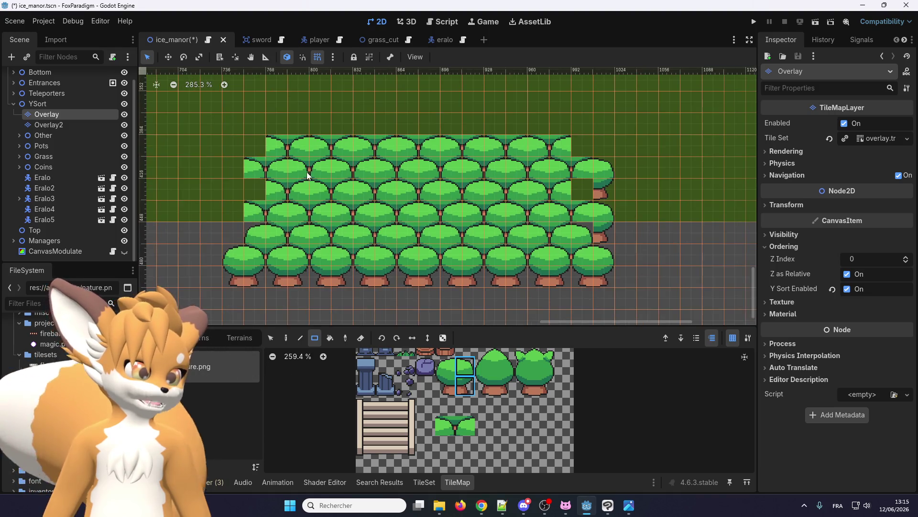
pyautogui.moveTo(445, 366); pyautogui.dragTo(445, 386)
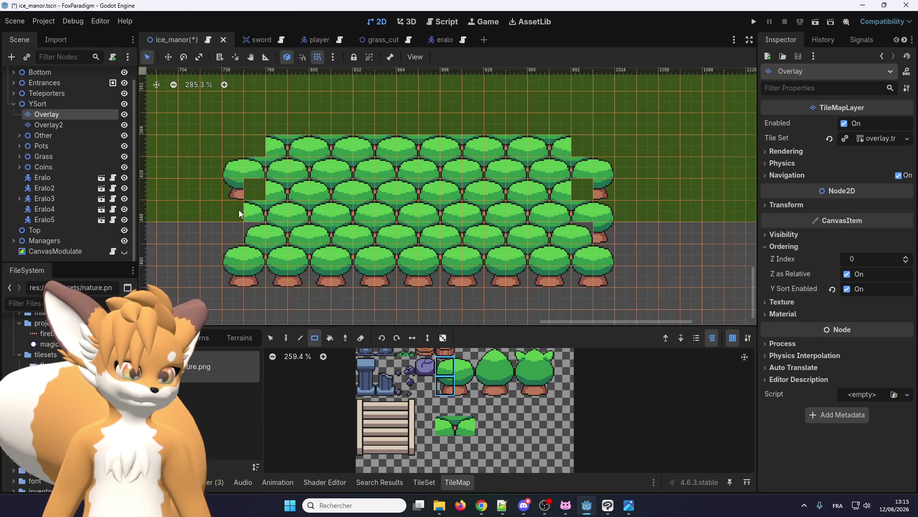
pyautogui.click(235, 231)
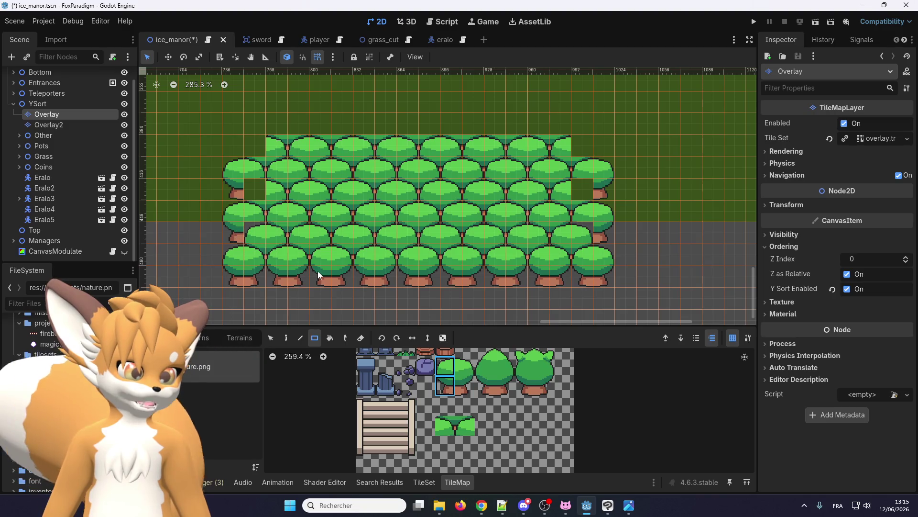
# Step: Pick the lower tree tile, then the merged-canopy filler tile in the atlas
pyautogui.scroll(-1, 317, 271)
pyautogui.scroll(4, 237, 230)
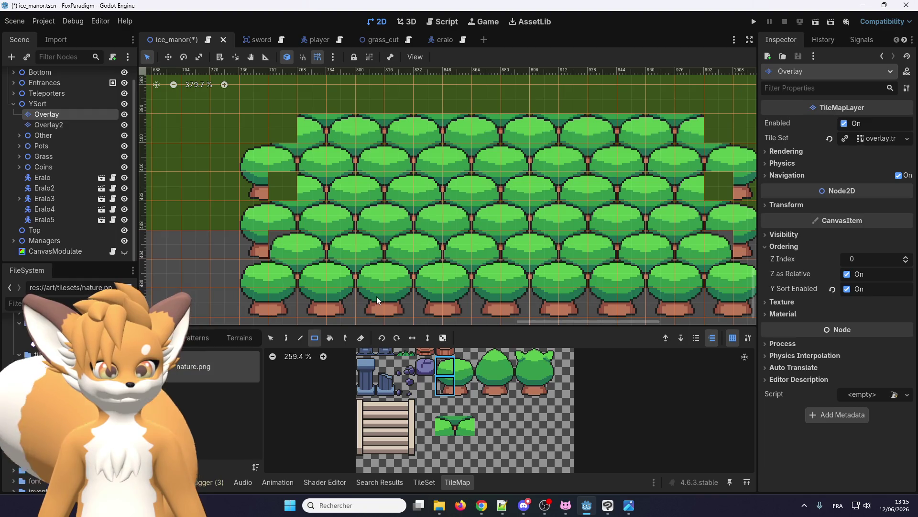
pyautogui.scroll(-2, 377, 297)
pyautogui.scroll(2, 377, 297)
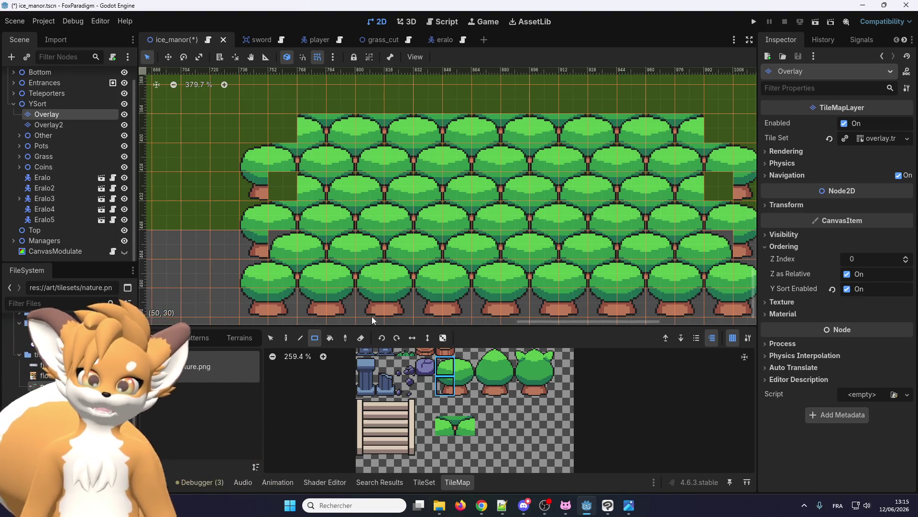
pyautogui.click(451, 381)
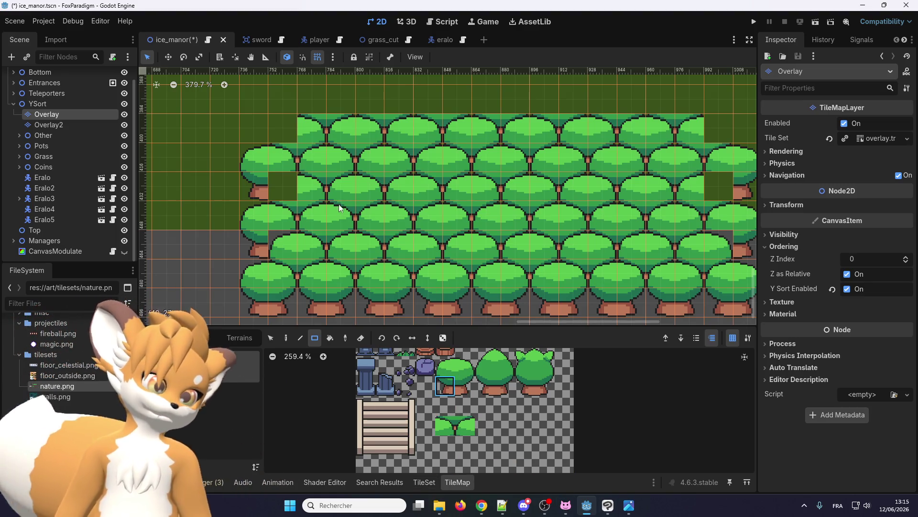
pyautogui.click(445, 426)
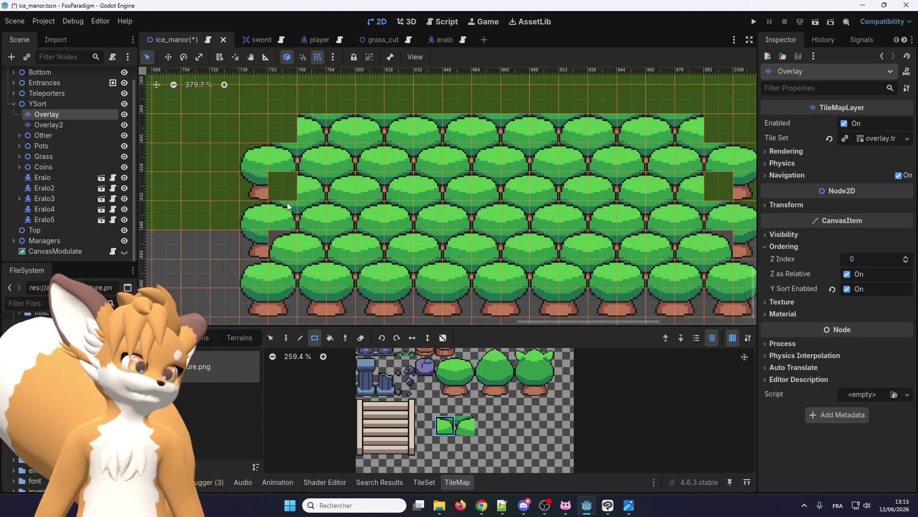
# Step: With the Paint tool, fill the left and right gaps with merged-canopy filler tiles
pyautogui.click(286, 337)
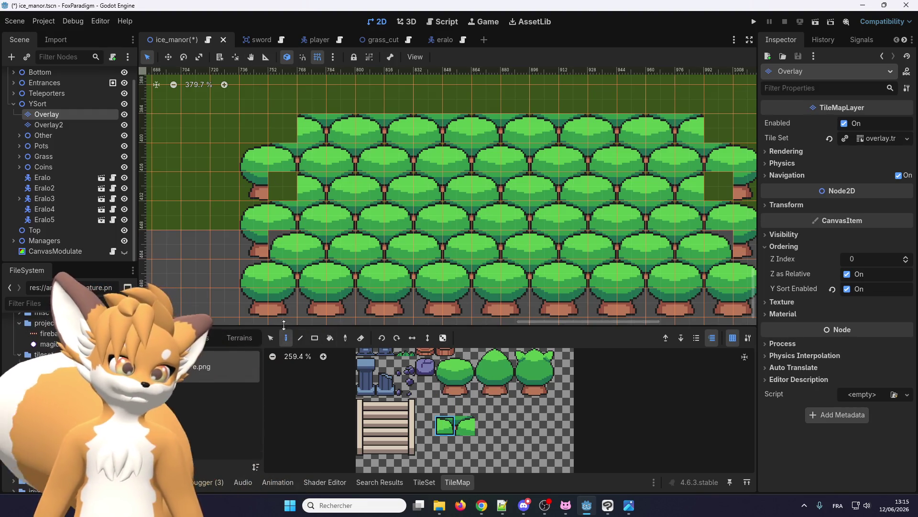
pyautogui.click(292, 250)
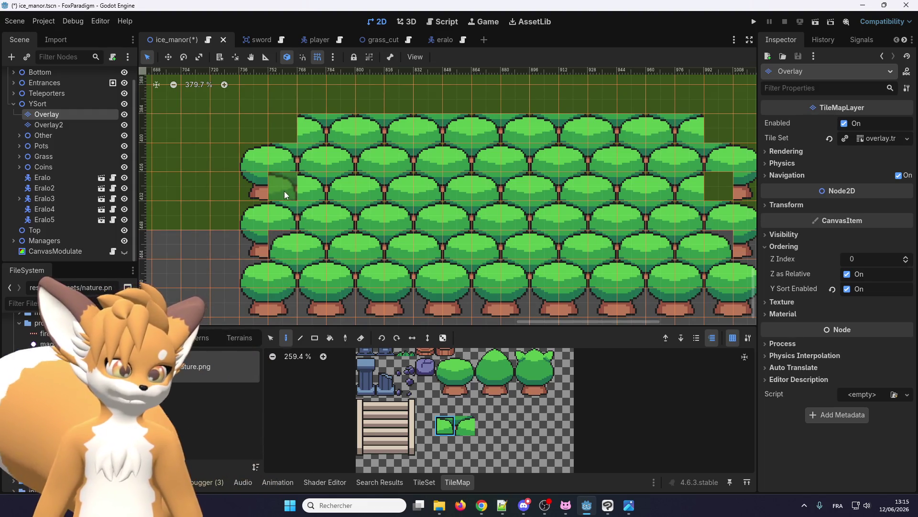
pyautogui.click(465, 425)
pyautogui.click(276, 180)
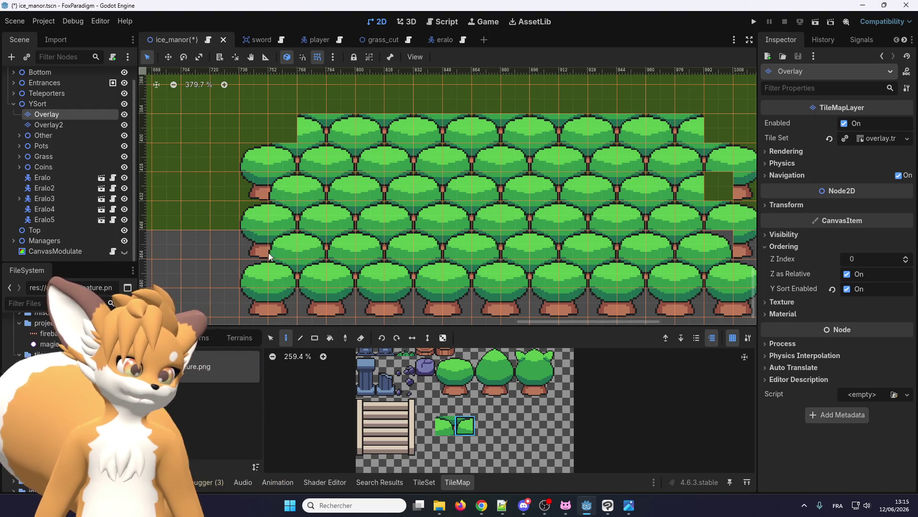
pyautogui.scroll(-3, 269, 252)
pyautogui.scroll(3, 536, 231)
pyautogui.click(450, 421)
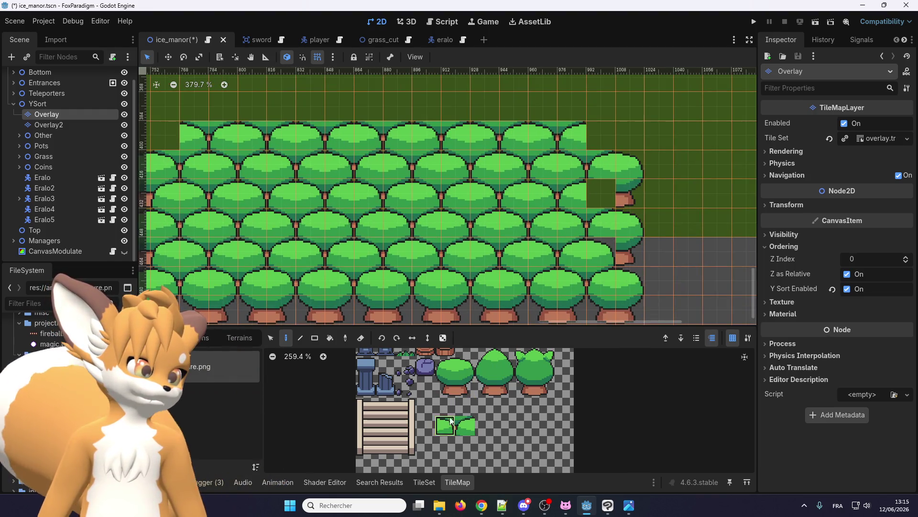
pyautogui.click(610, 191)
# Step: Paint tree tops above the block's top row, erasing a misplaced one
pyautogui.scroll(-3, 543, 226)
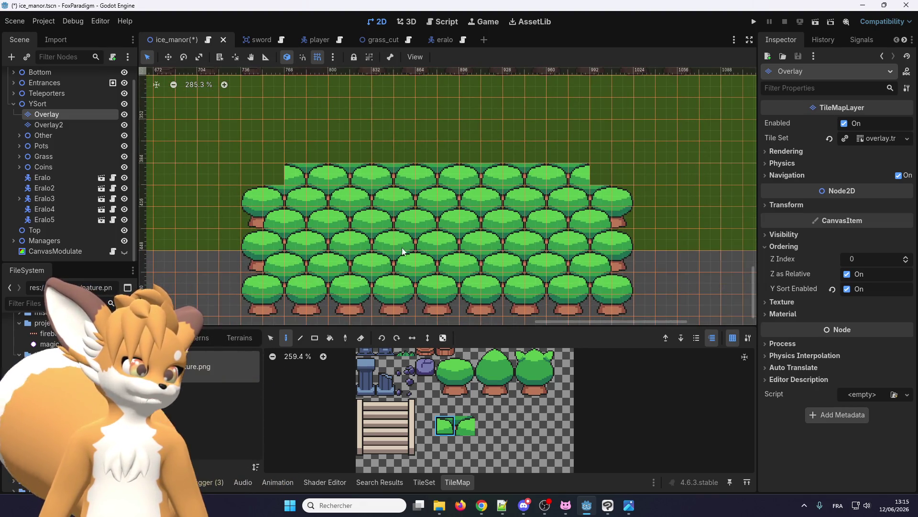
pyautogui.scroll(-1, 337, 181)
pyautogui.moveTo(445, 366); pyautogui.dragTo(465, 366)
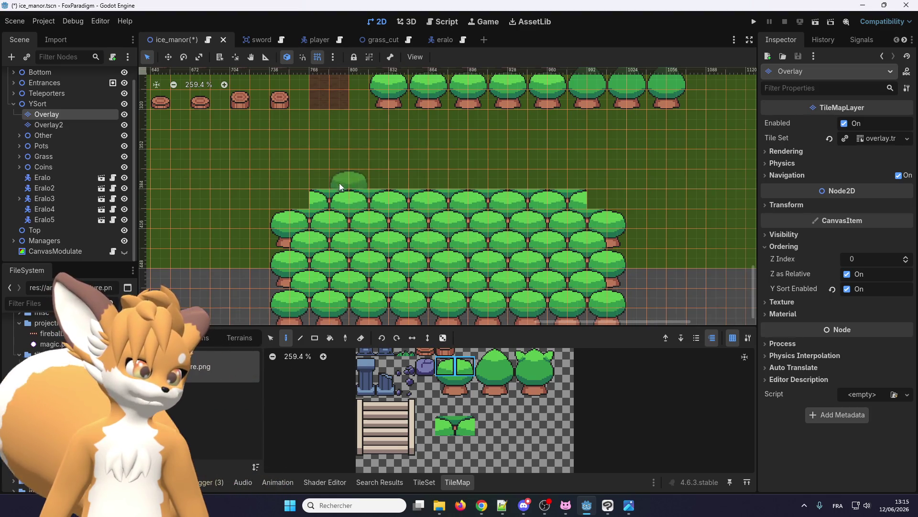
pyautogui.click(375, 179)
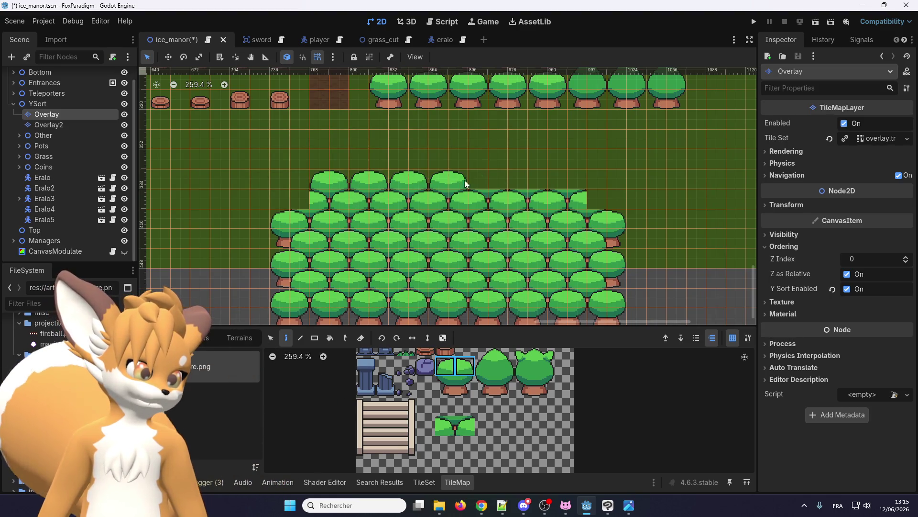
pyautogui.rightClick(494, 180)
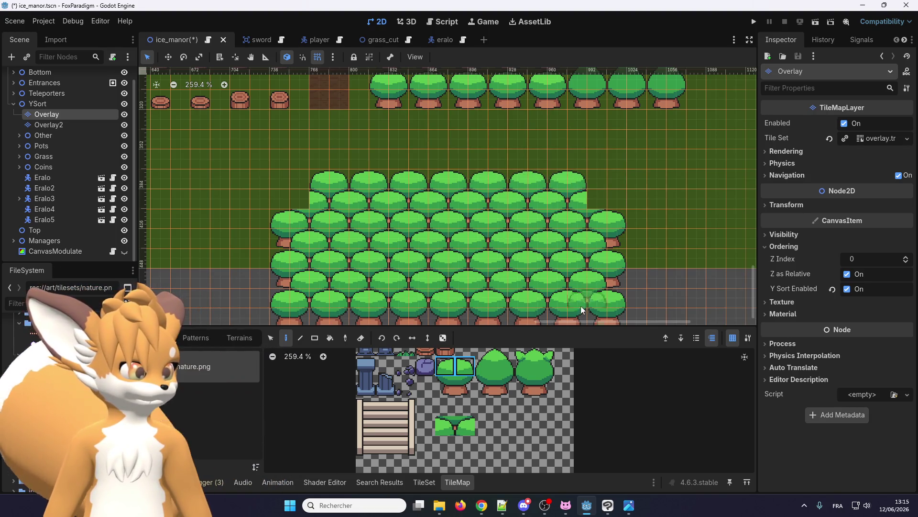
pyautogui.click(468, 366)
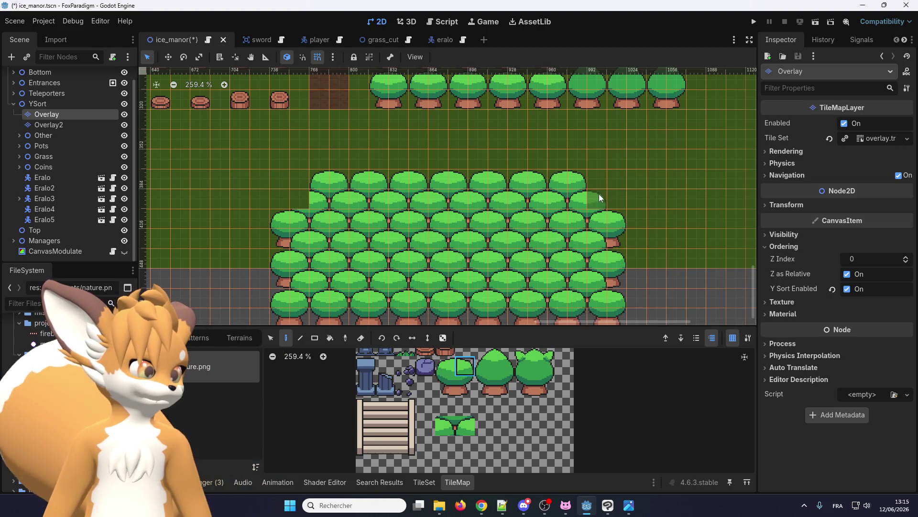
pyautogui.click(445, 367)
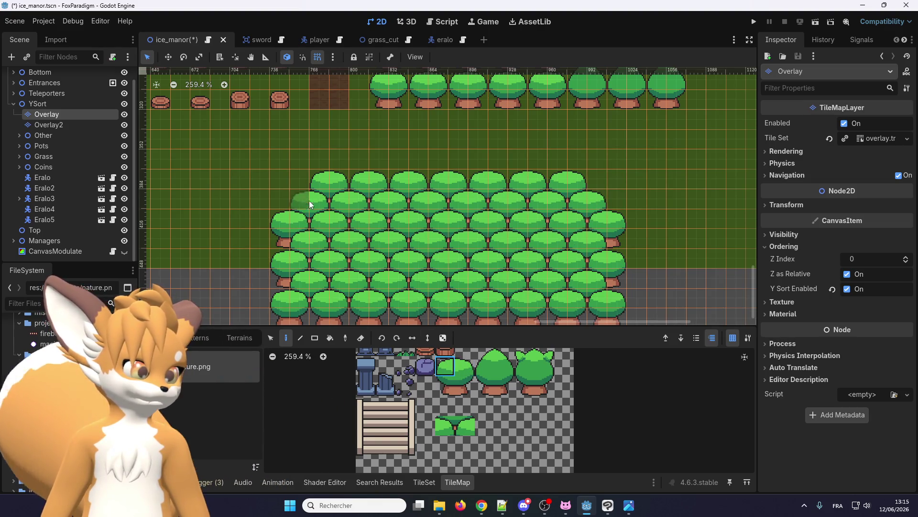
pyautogui.scroll(-1, 309, 145)
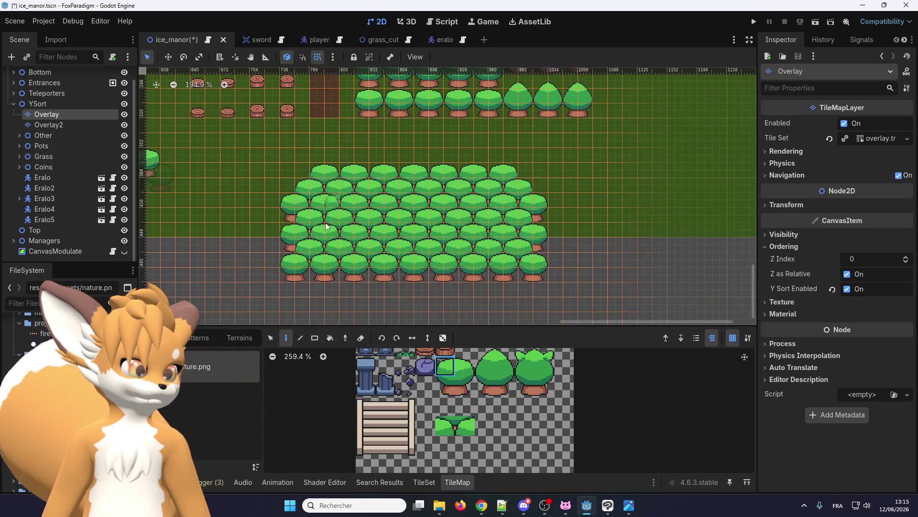
# Step: Paint a 2x2 tree at the forest block's left edge
pyautogui.scroll(-1, 329, 263)
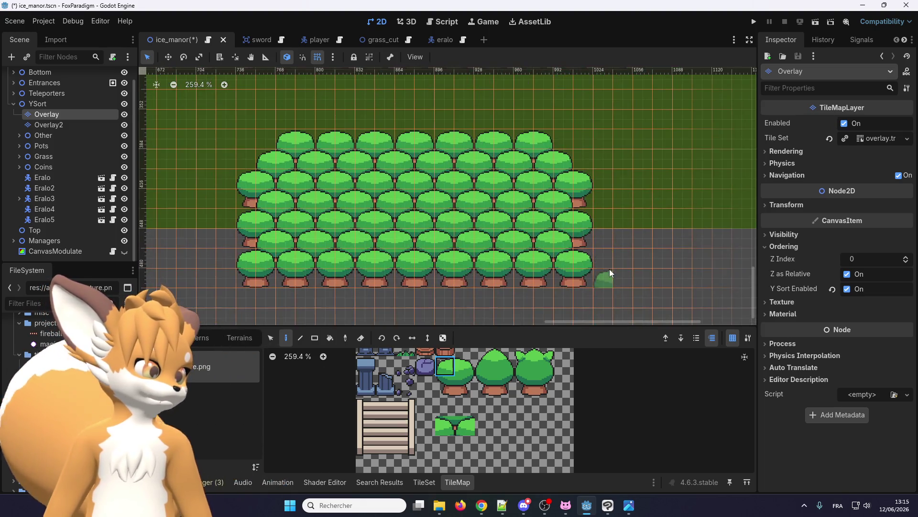
pyautogui.scroll(2, 345, 302)
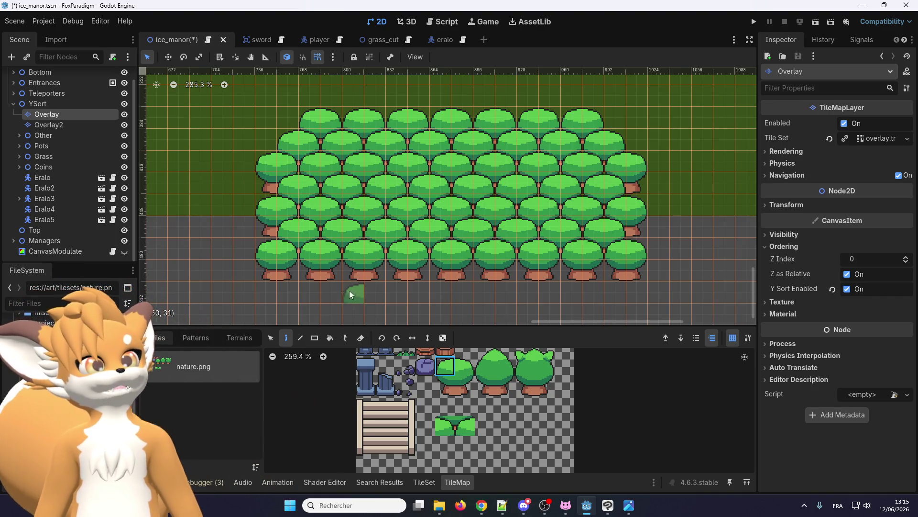
pyautogui.scroll(-1, 284, 205)
pyautogui.scroll(2, 285, 205)
pyautogui.scroll(-1, 287, 211)
pyautogui.scroll(3, 288, 209)
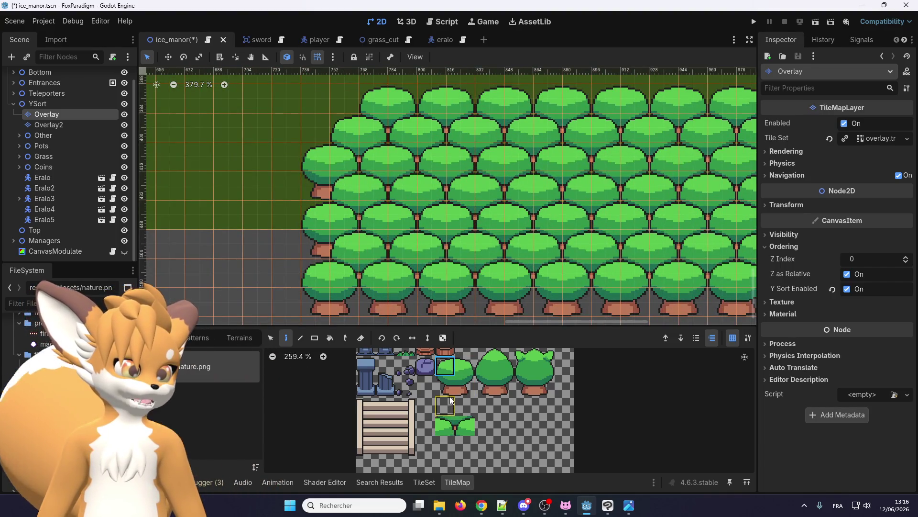
pyautogui.click(469, 377)
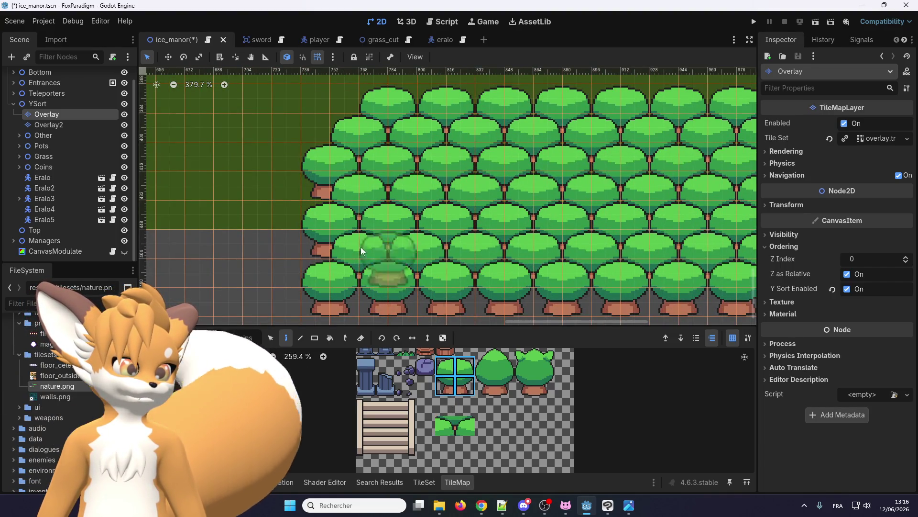
pyautogui.click(301, 212)
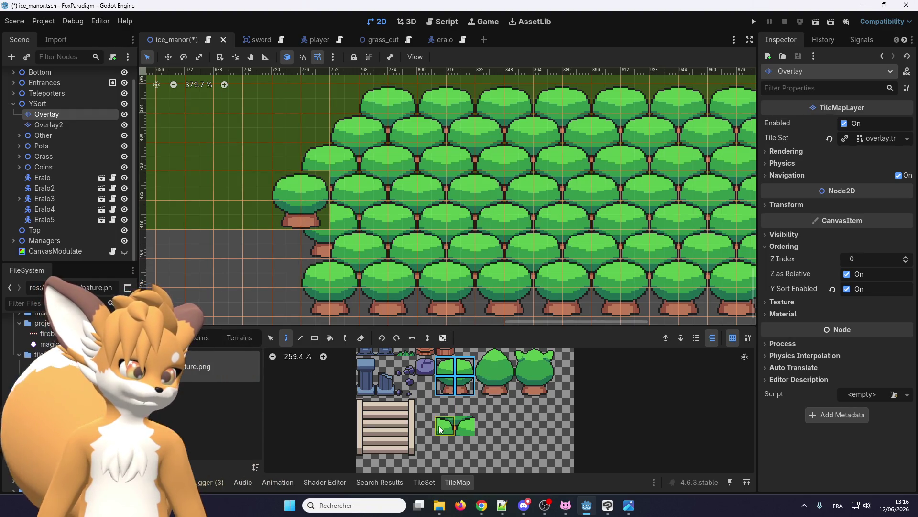
# Step: Check the small bush and the two canopy tiles in the atlas, then save the scene
pyautogui.moveTo(440, 428); pyautogui.dragTo(463, 427)
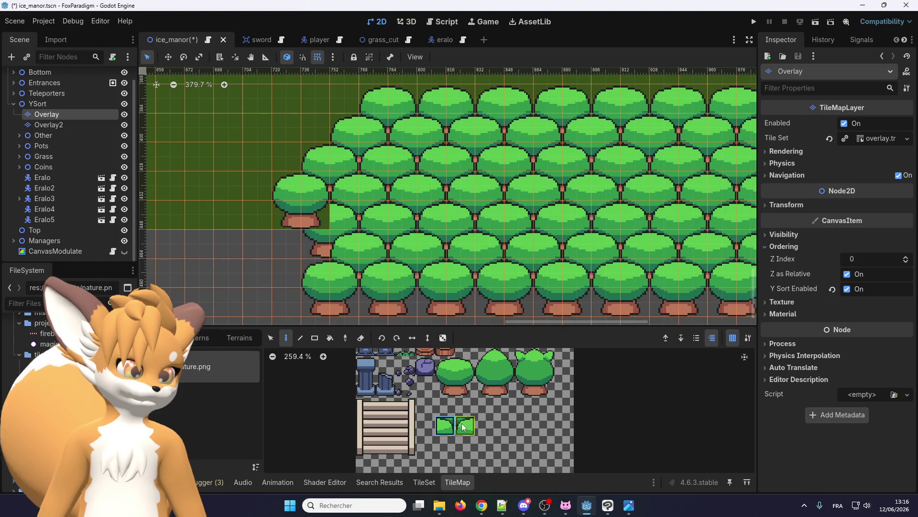
pyautogui.scroll(-4, 321, 211)
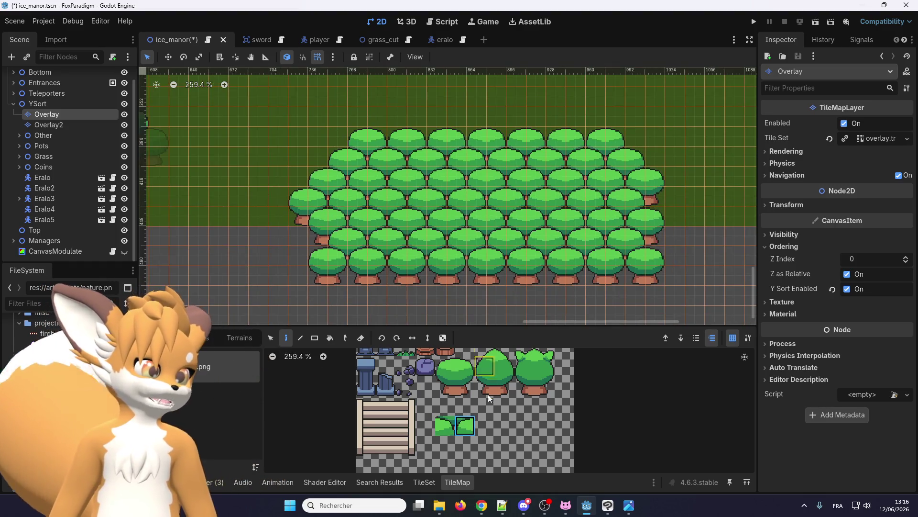
pyautogui.scroll(-2, 374, 203)
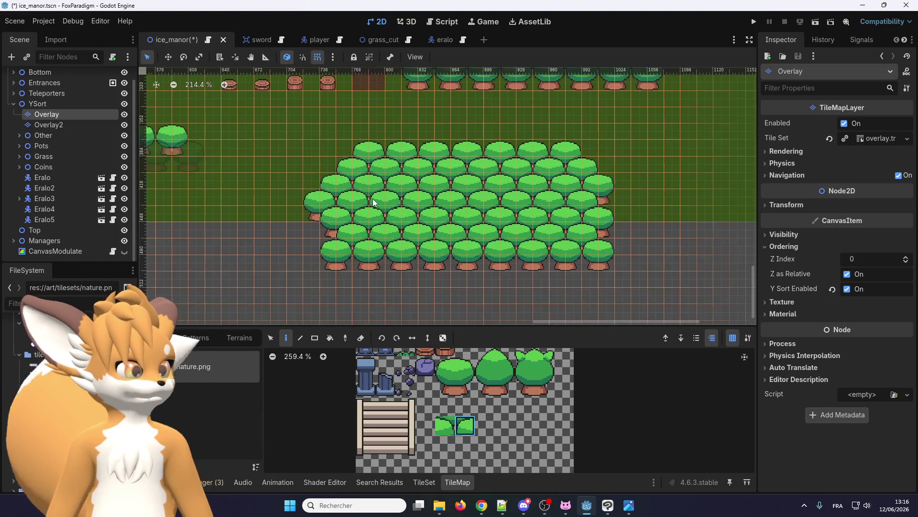
pyautogui.scroll(1, 410, 197)
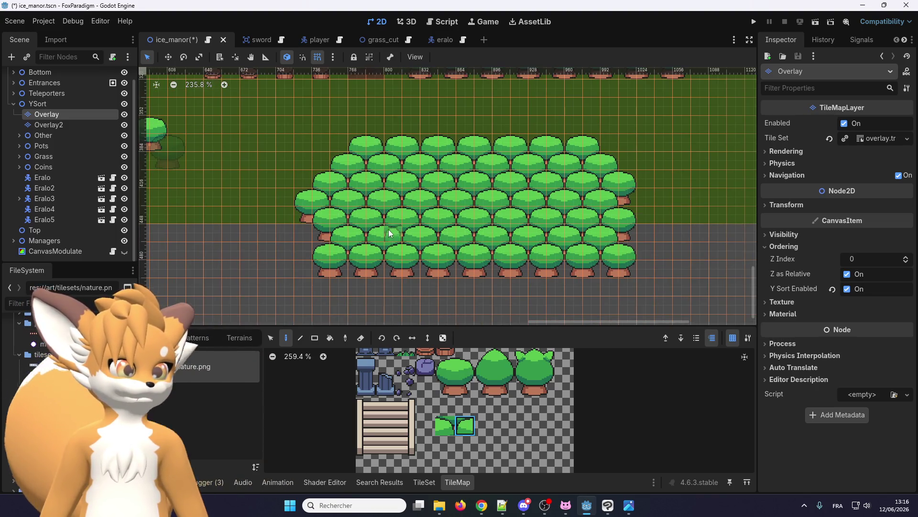
pyautogui.click(451, 428)
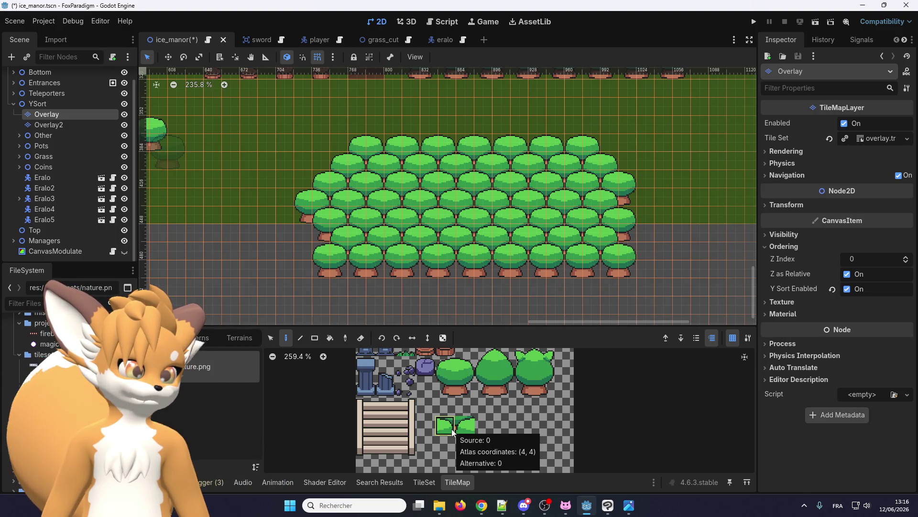
pyautogui.click(465, 425)
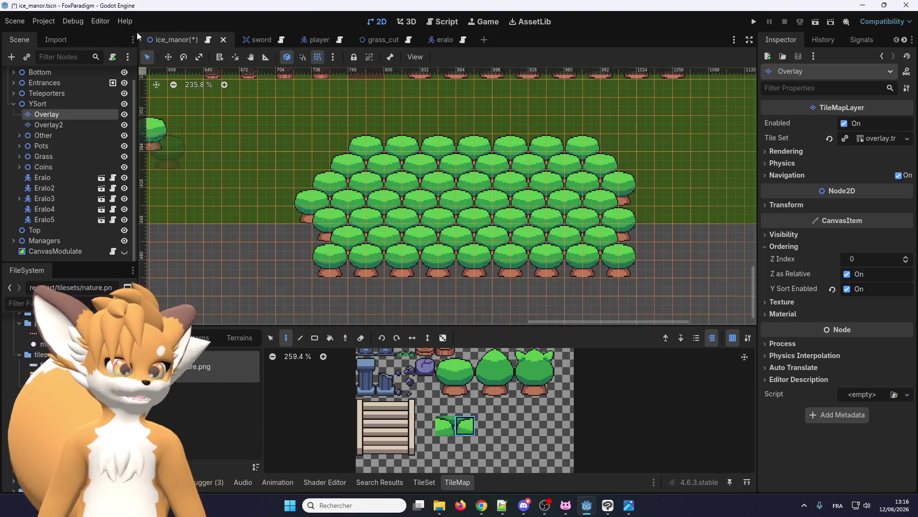
pyautogui.click(15, 21)
# Step: Save the scene and enable Debug > Visible Collision Shapes
pyautogui.click(29, 97)
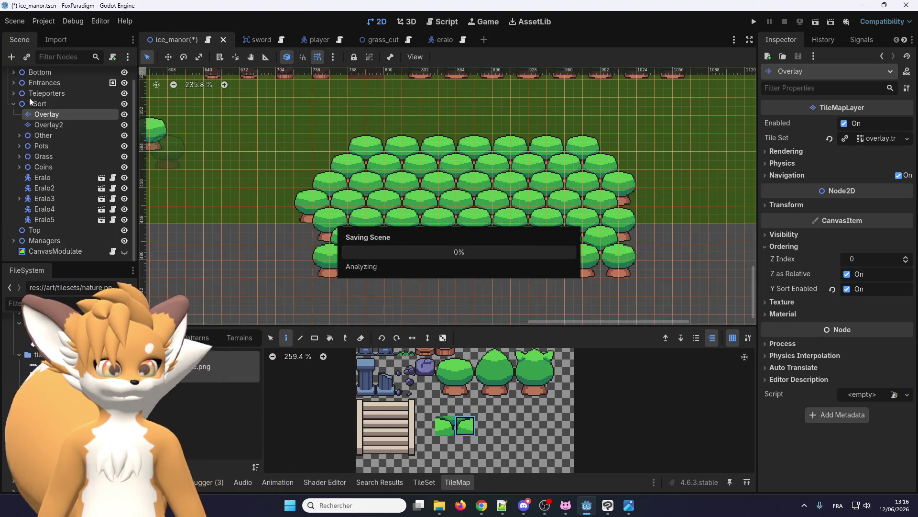
pyautogui.click(47, 20)
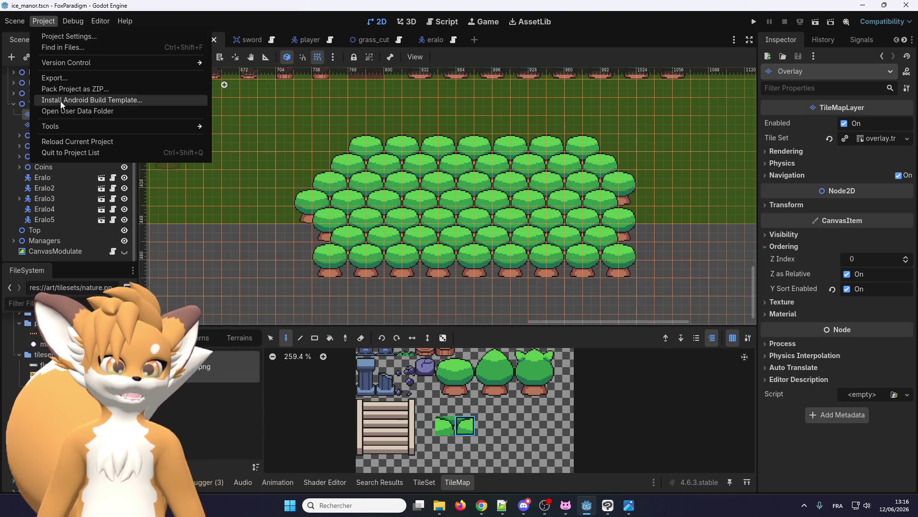
pyautogui.moveTo(64, 20)
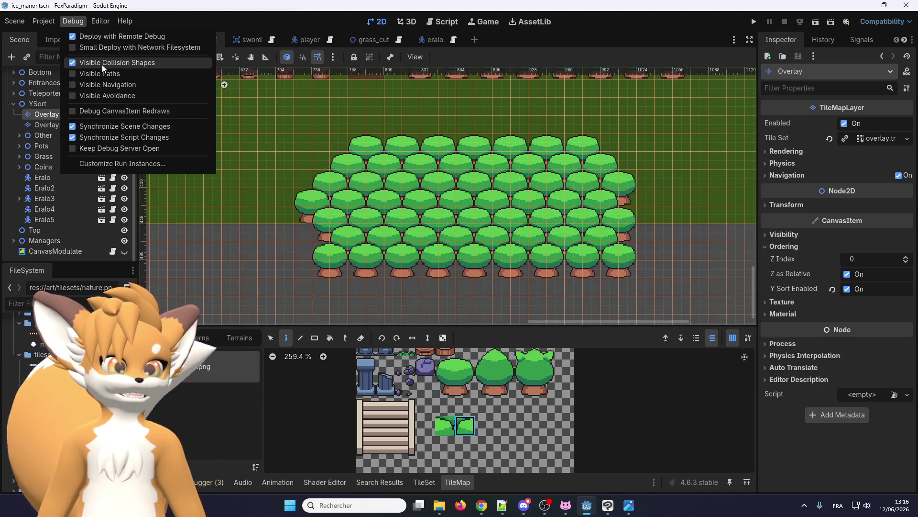
pyautogui.click(102, 64)
# Step: Run the game, load the Ice Manor save and walk the player right onto the dirt path
pyautogui.click(754, 22)
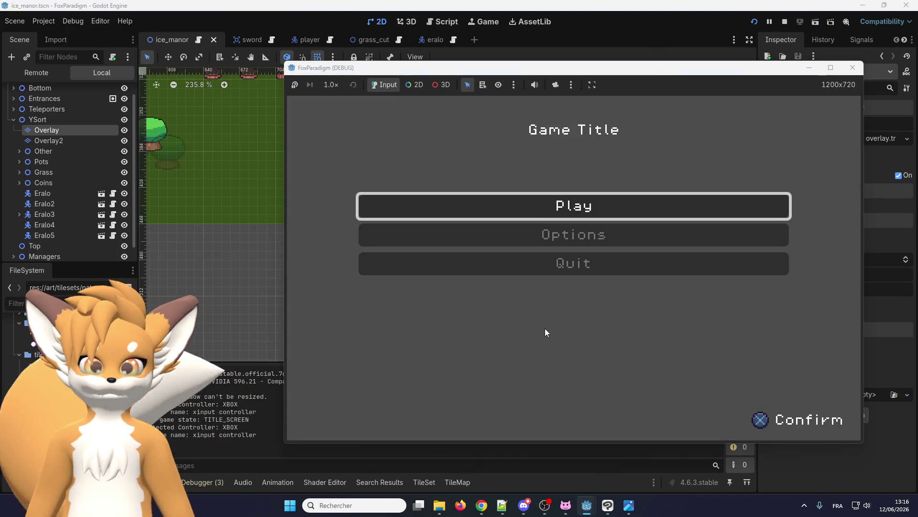
pyautogui.press('Return')
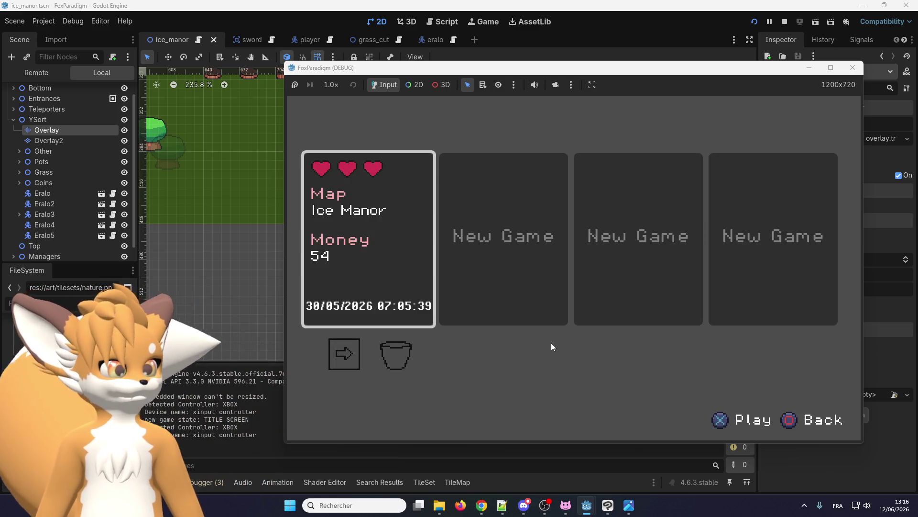
pyautogui.press('Return')
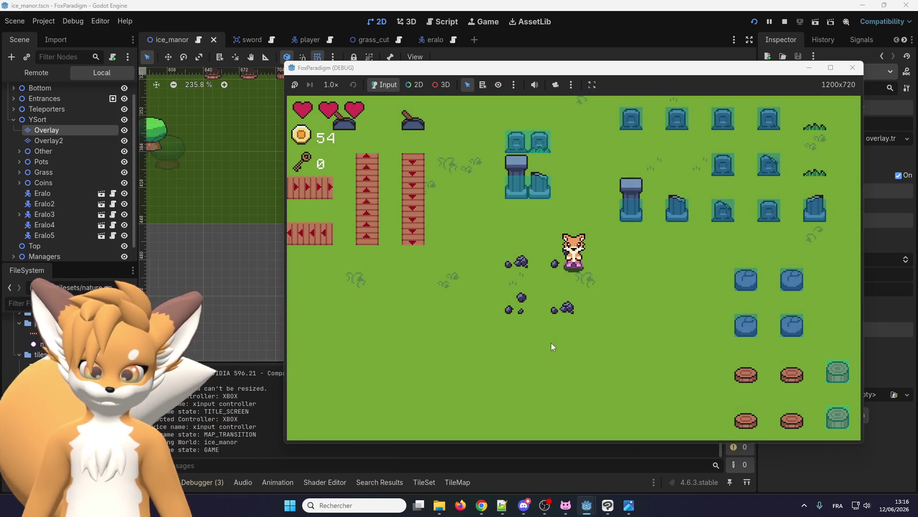
pyautogui.press('Right')
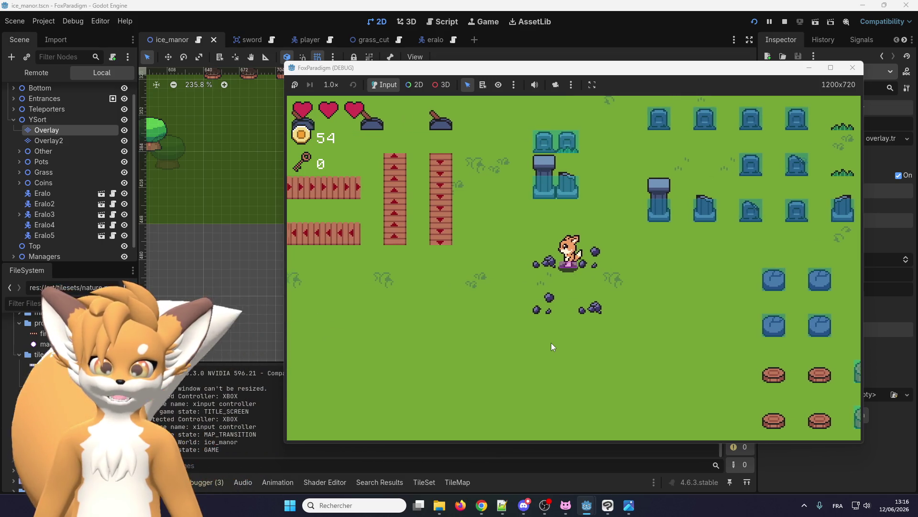
pyautogui.press('Down')
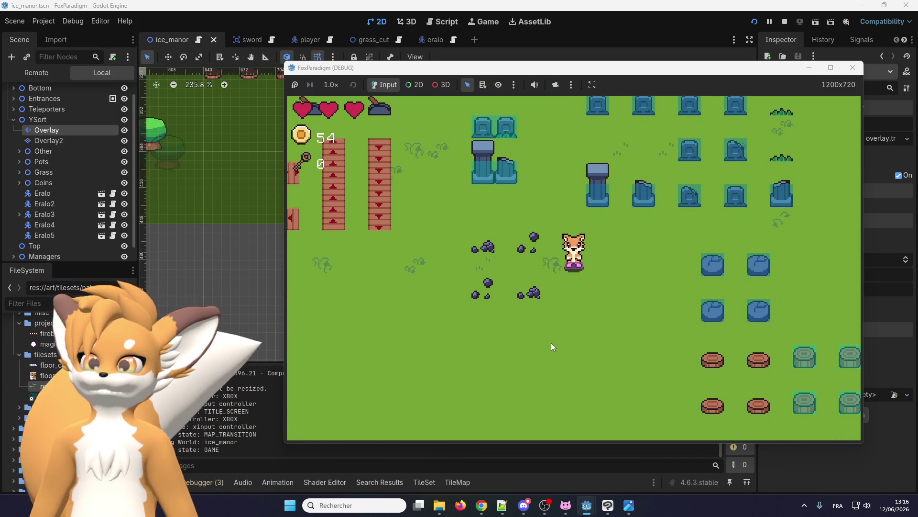
pyautogui.press('Right')
pyautogui.press('Up')
pyautogui.press('Down')
pyautogui.press('Right')
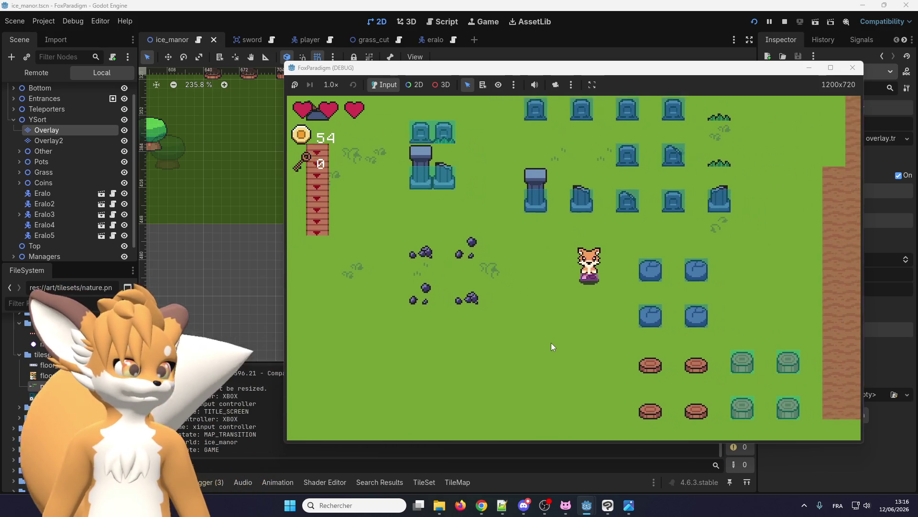
pyautogui.press('Right')
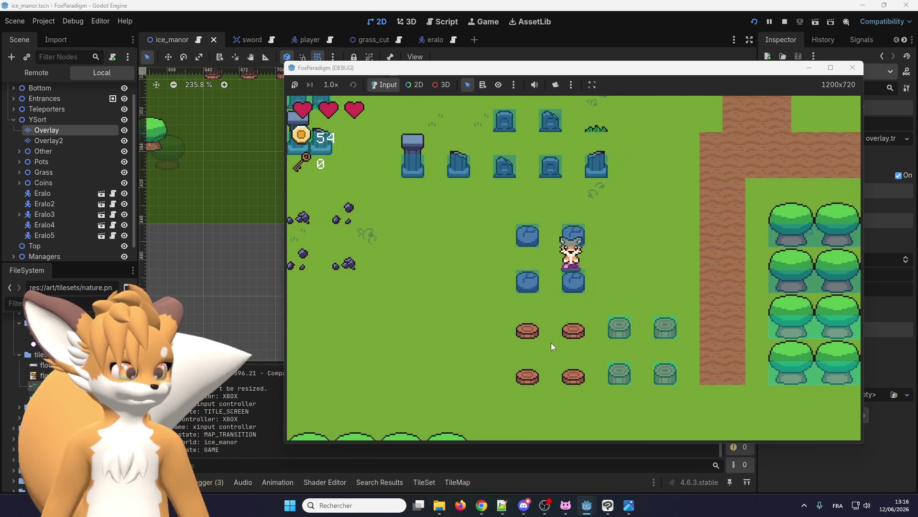
pyautogui.press('Up')
pyautogui.press('Up')
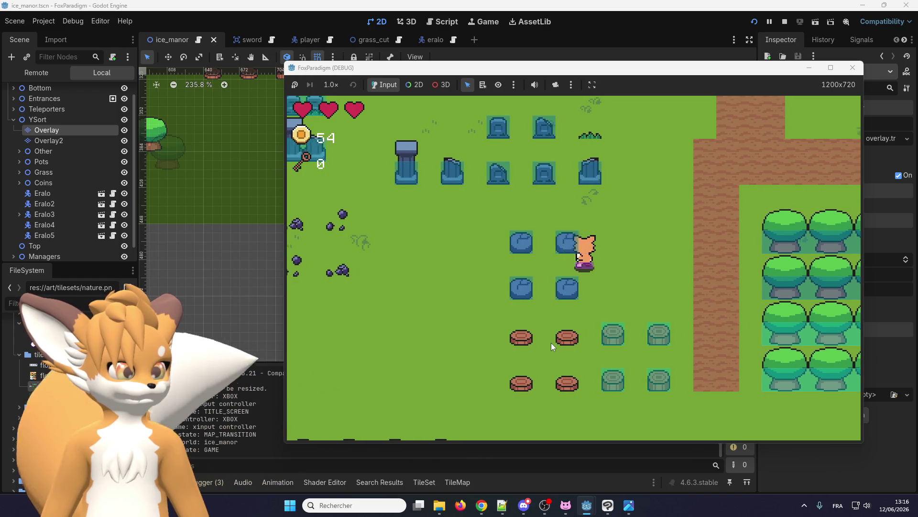
pyautogui.press('Right')
pyautogui.press('Down')
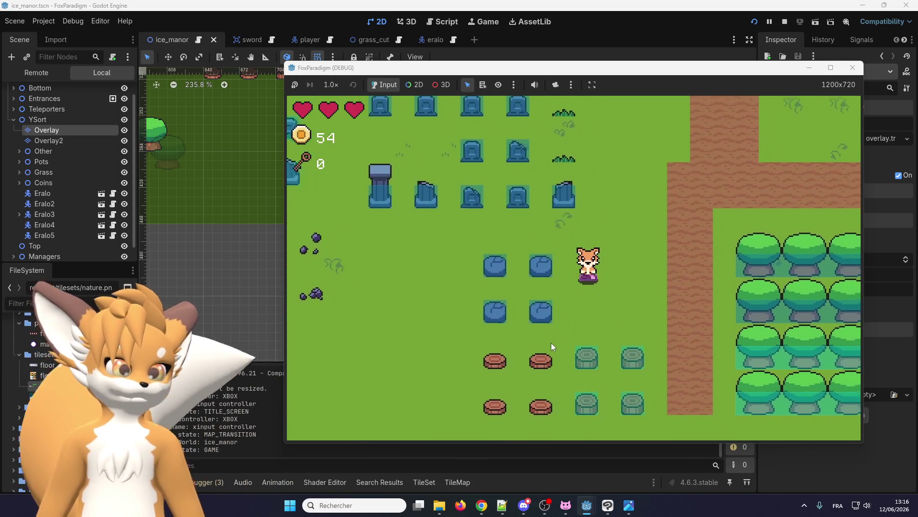
# Step: Walk the player into the forest block, along its lower edge and back out, then close the game
pyautogui.press('Down')
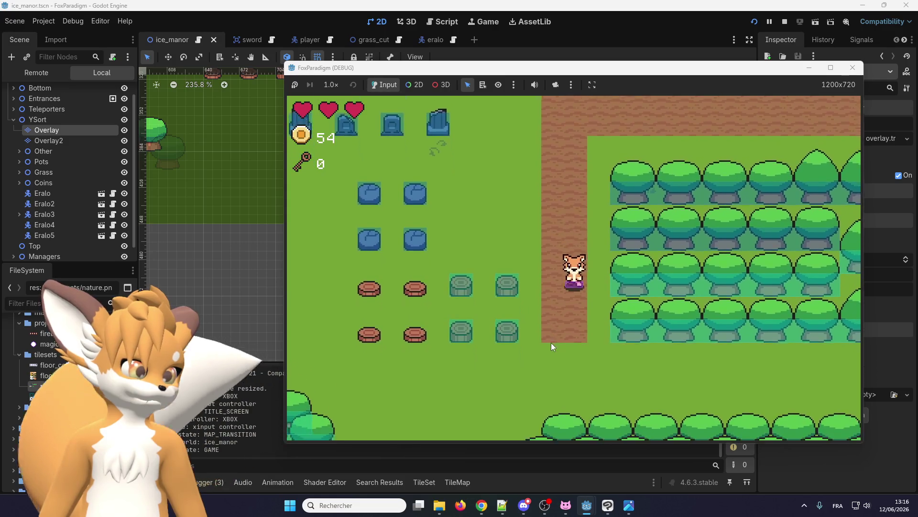
pyautogui.press('Down')
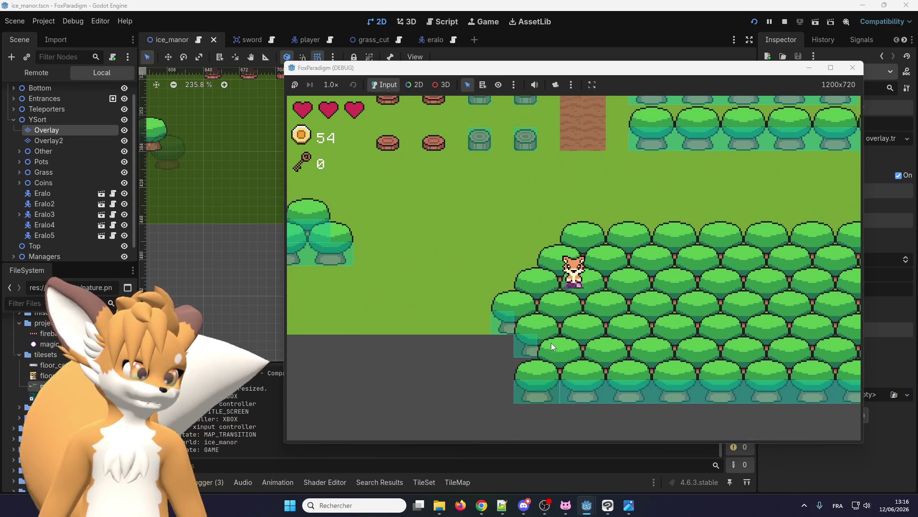
pyautogui.press('Right')
pyautogui.press('Up')
pyautogui.press('Down')
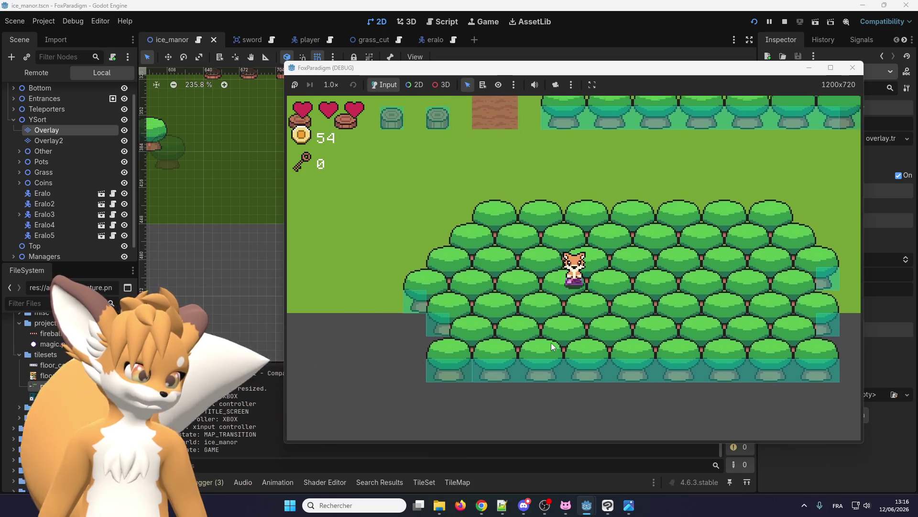
pyautogui.press('Left')
pyautogui.press('Left')
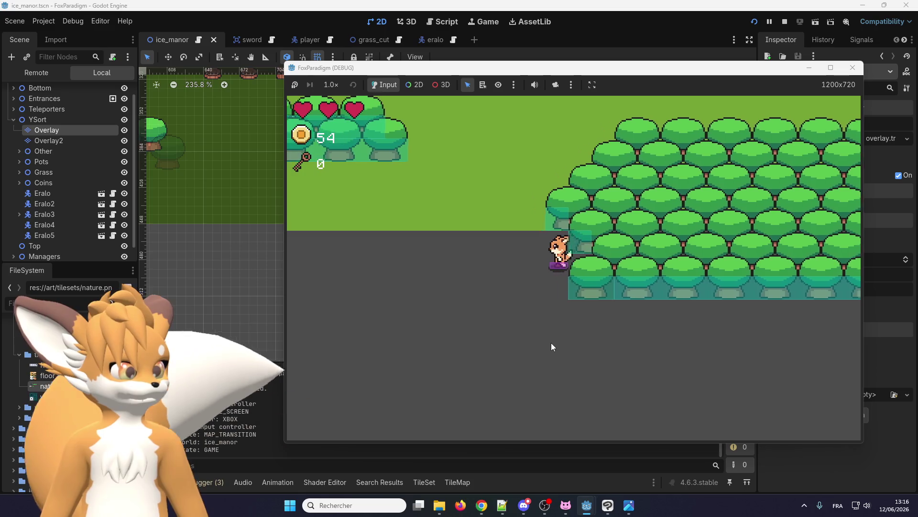
pyautogui.press('Down')
pyautogui.press('Right')
pyautogui.press('Left')
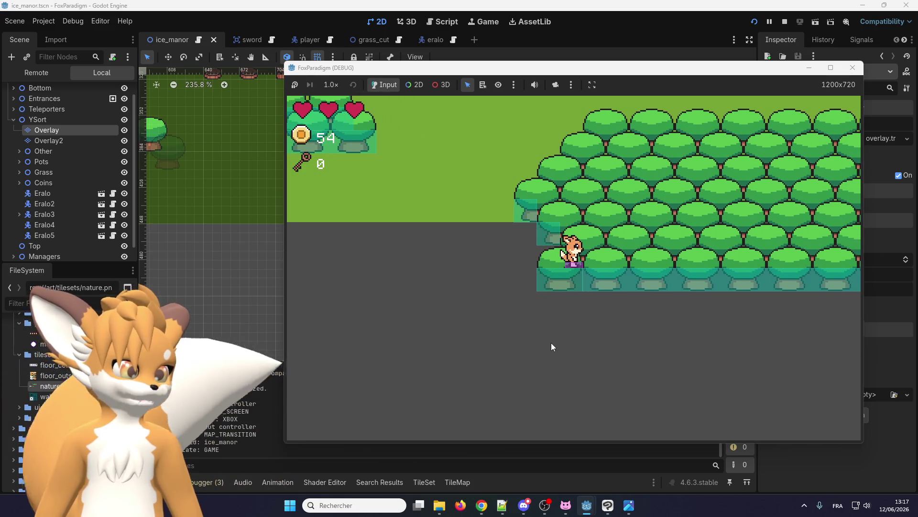
pyautogui.press('Left')
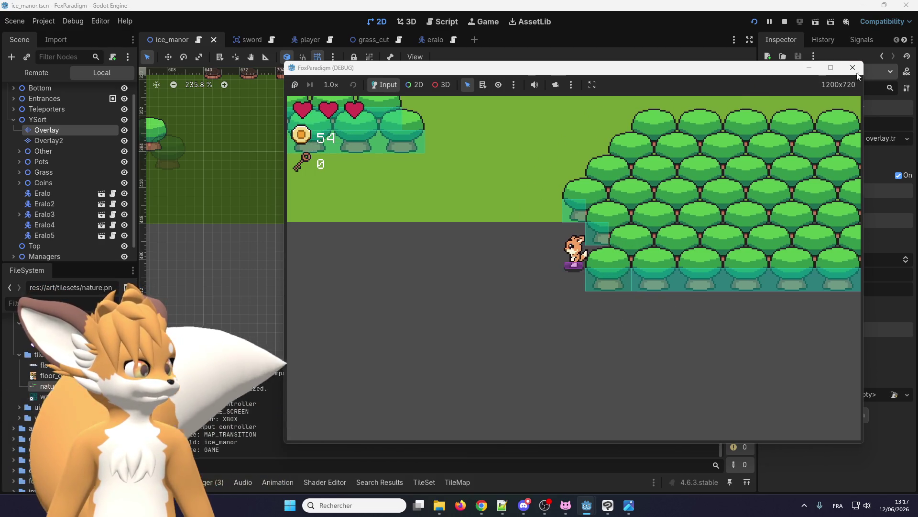
pyautogui.click(853, 68)
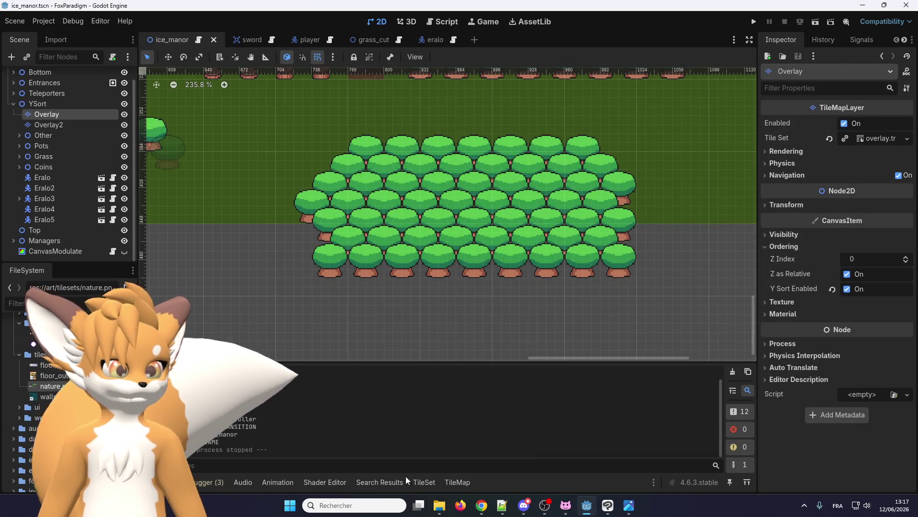
# Step: Review the tree tiles' Physics Layer 0 in the TileSet panel and relaunch the game
pyautogui.click(430, 485)
pyautogui.scroll(-5, 498, 375)
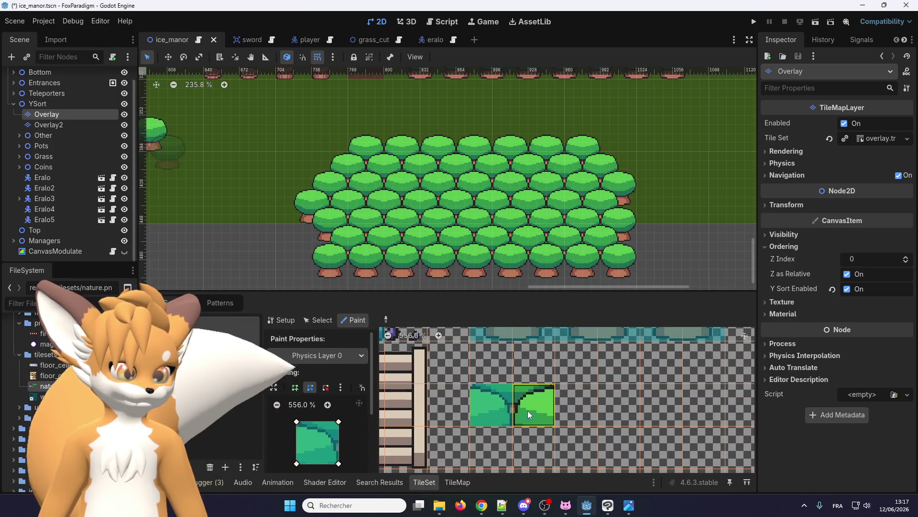
pyautogui.click(754, 22)
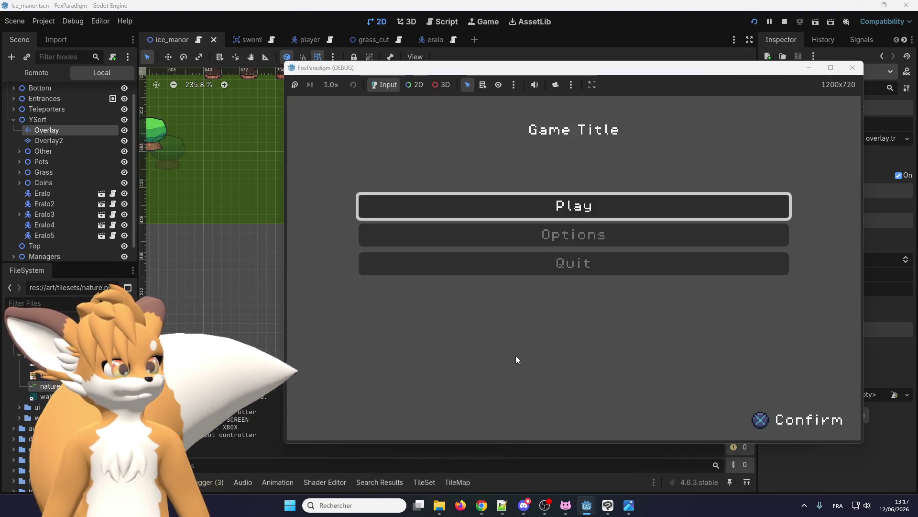
# Step: Enter Ice Manor and walk the player down, left and behind the tree row toward the forest
pyautogui.press('Return')
pyautogui.press('Return')
pyautogui.press('Down')
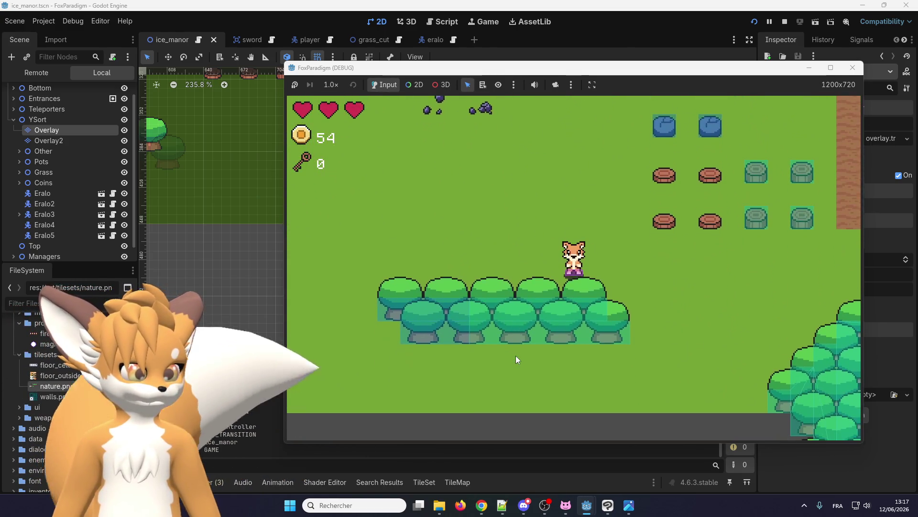
pyautogui.press('Left')
pyautogui.press('Up')
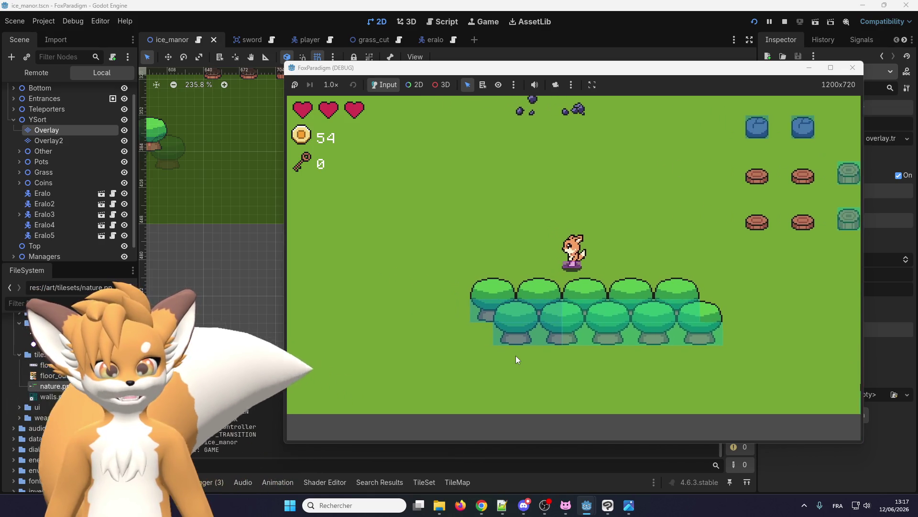
pyautogui.press('Down')
pyautogui.press('Right')
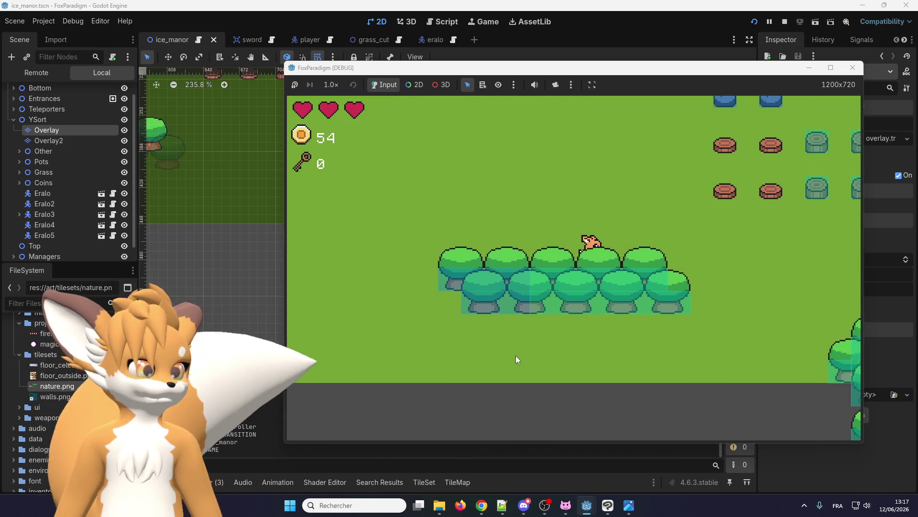
pyautogui.press('Down')
pyautogui.press('Down')
pyautogui.press('Right')
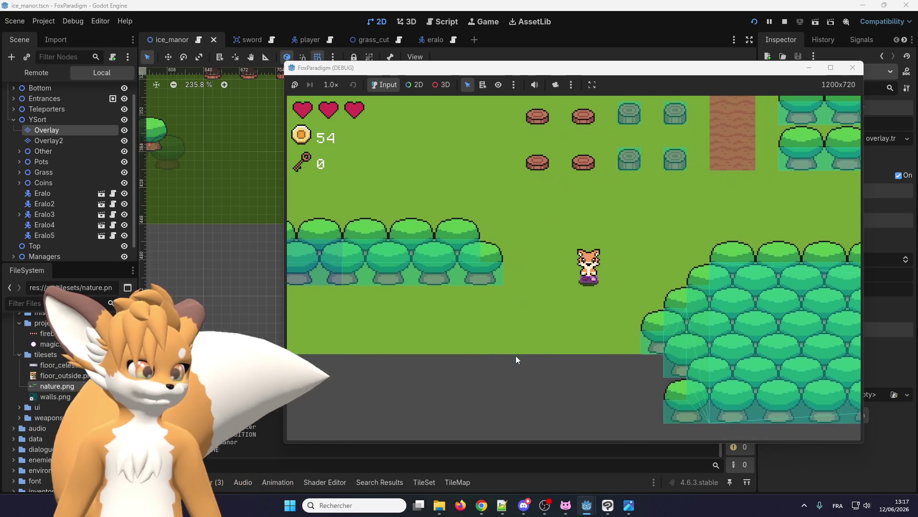
pyautogui.press('Up')
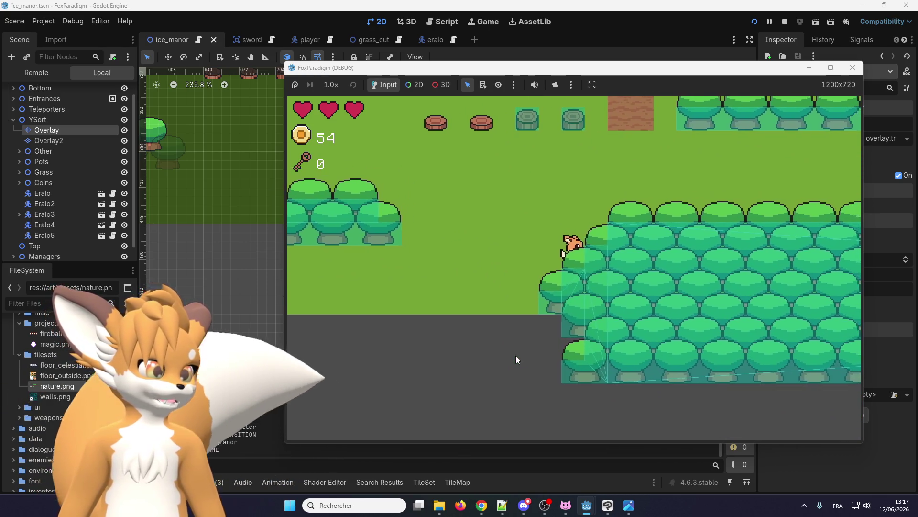
# Step: Walk right along the forest edge, down behind and under the canopy, then close the game
pyautogui.press('Right')
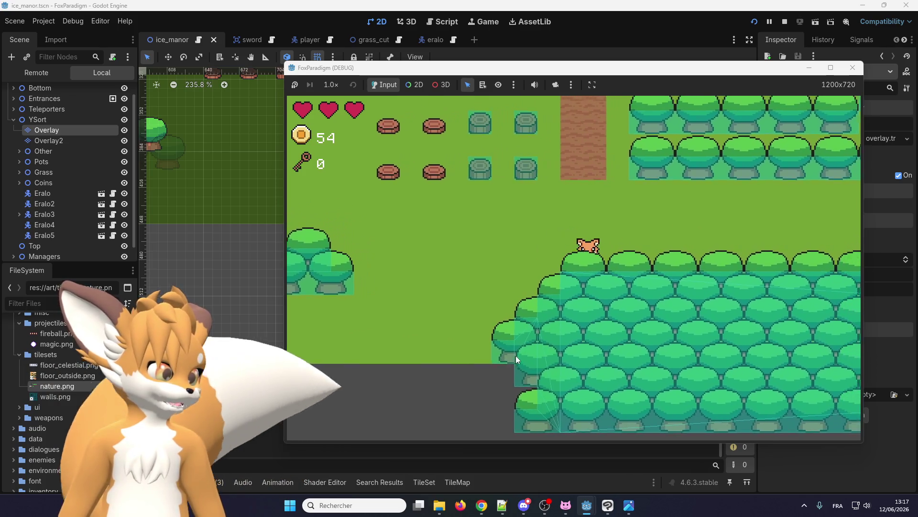
pyautogui.press('Right')
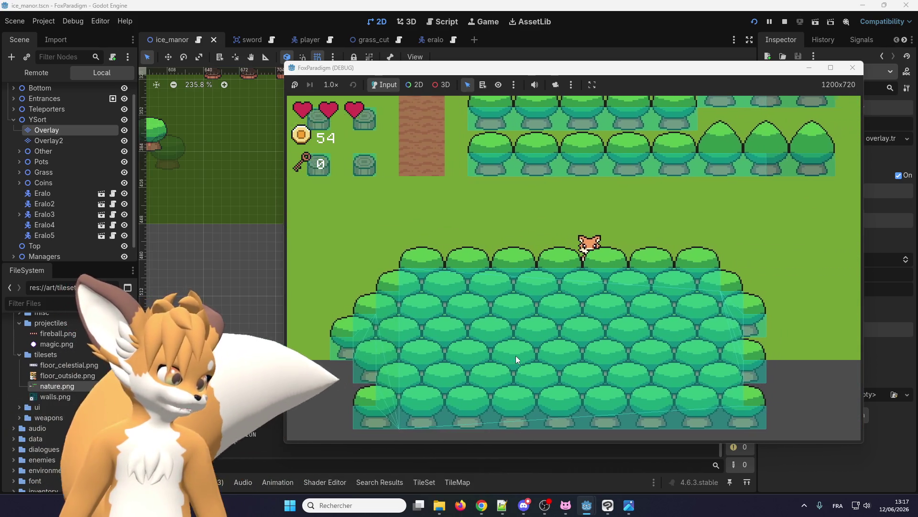
pyautogui.press('Down')
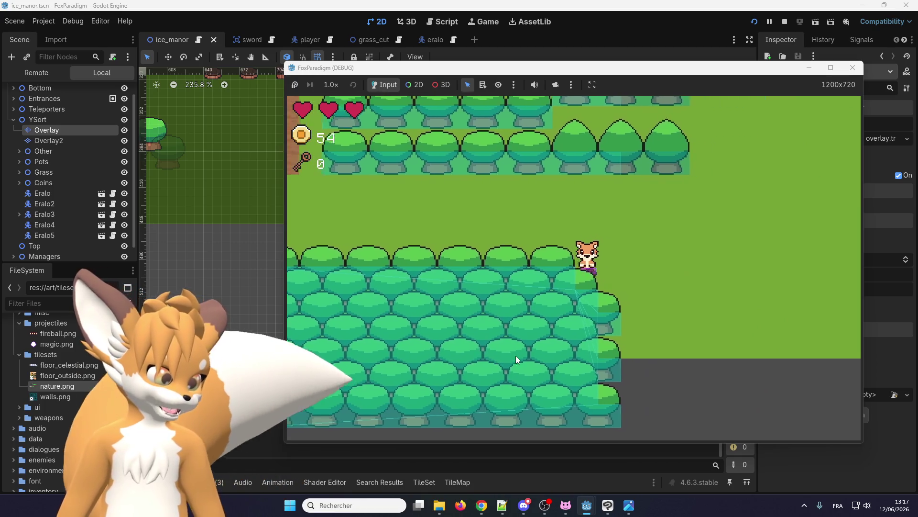
pyautogui.press('Down')
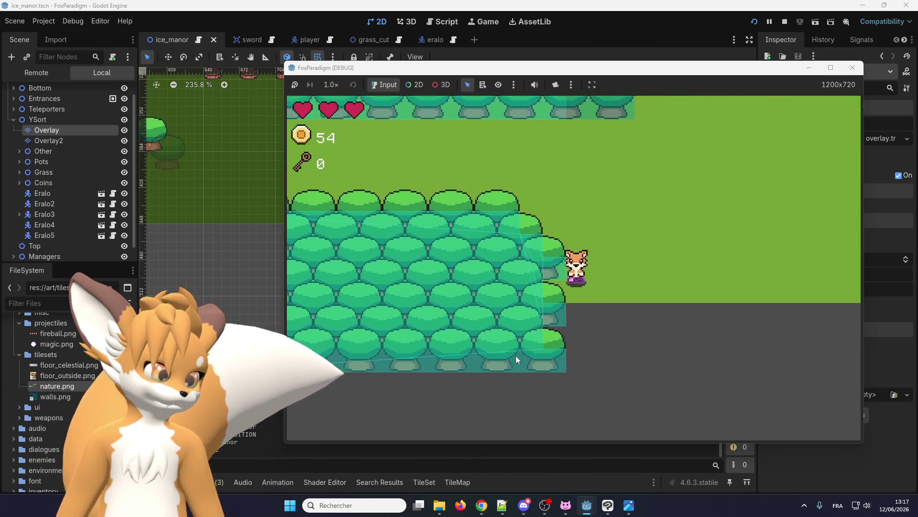
pyautogui.press('Right')
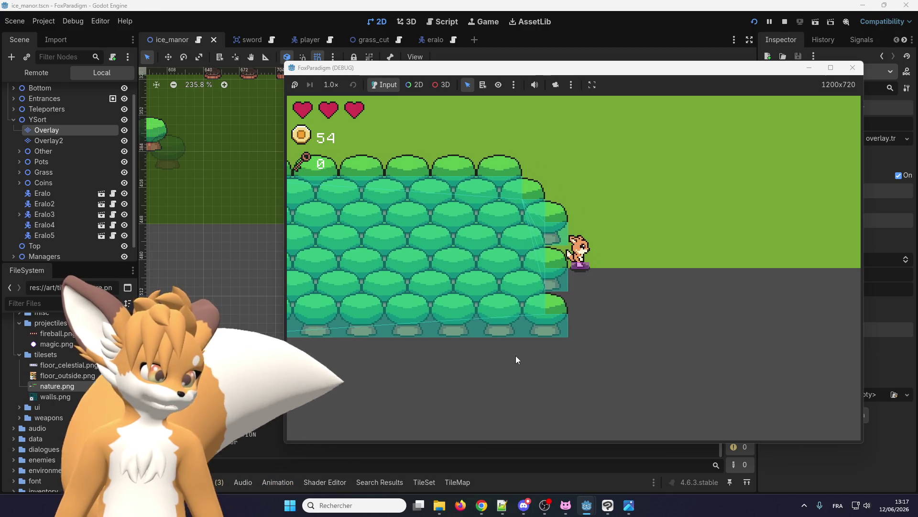
pyautogui.press('Down')
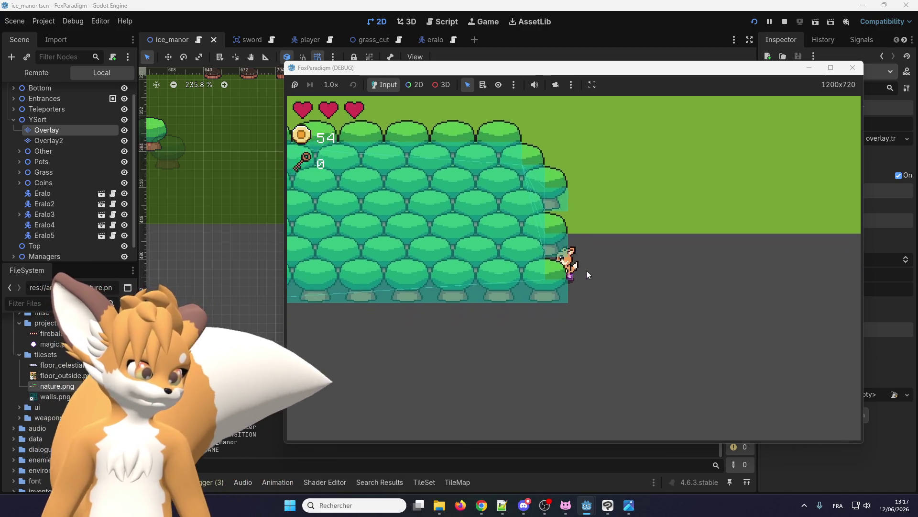
pyautogui.press('Left')
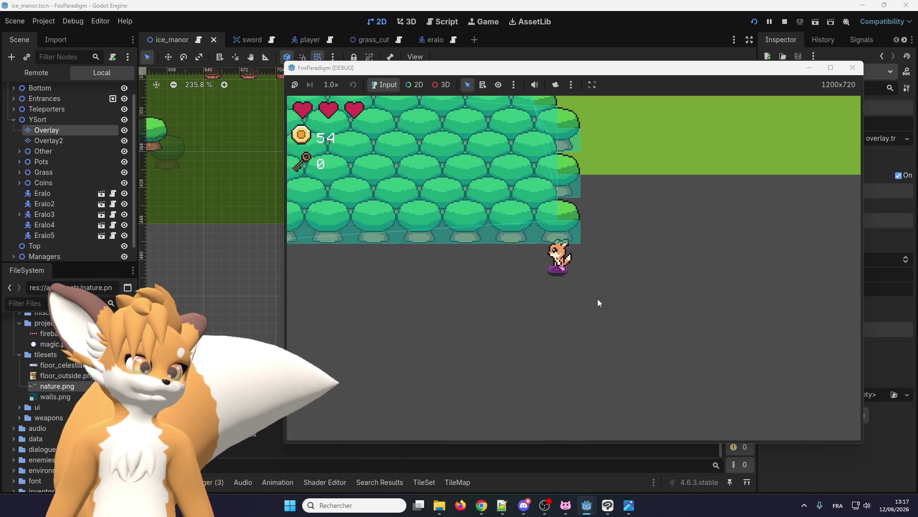
pyautogui.press('Right')
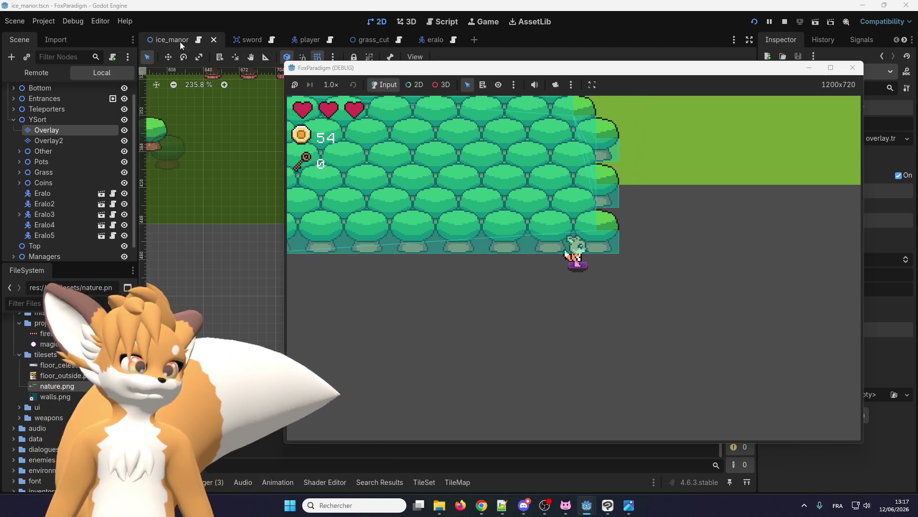
pyautogui.press('F8')
pyautogui.click(71, 22)
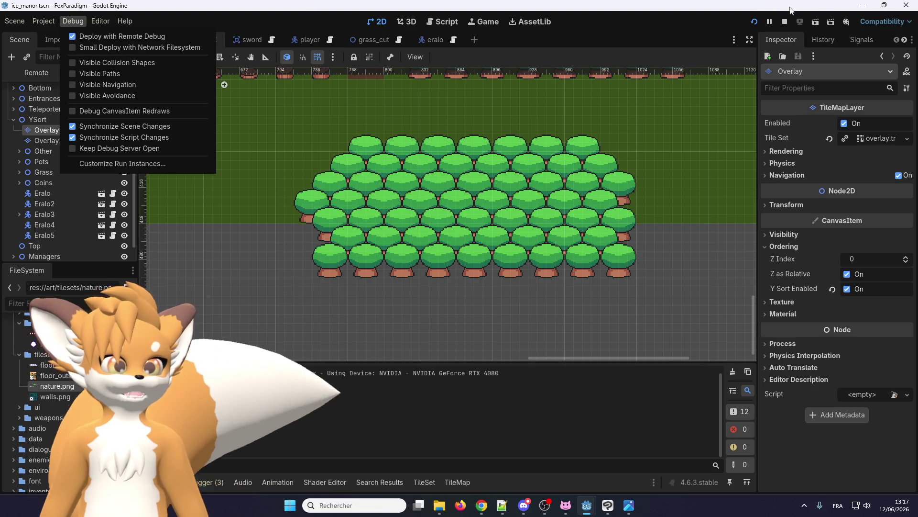
# Step: Stop the previous game instance and relaunch straight into Ice Manor
pyautogui.click(812, 21)
pyautogui.click(784, 22)
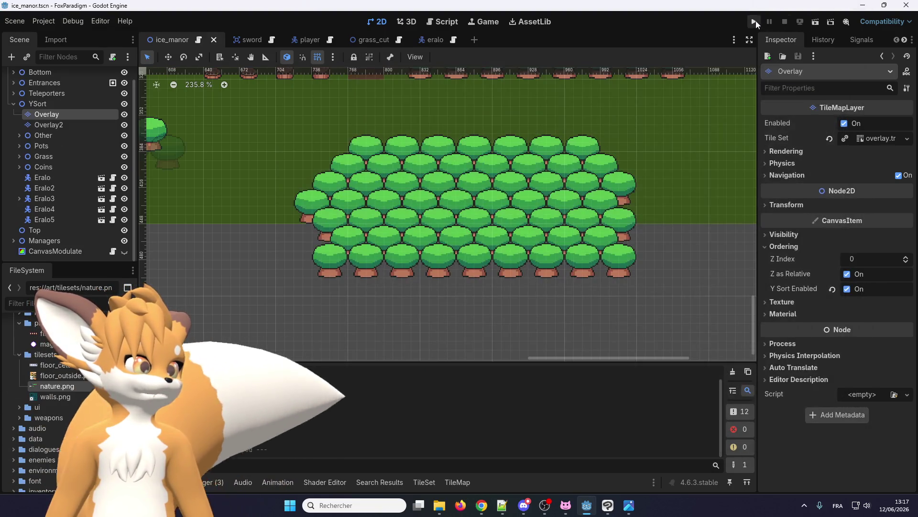
pyautogui.click(754, 22)
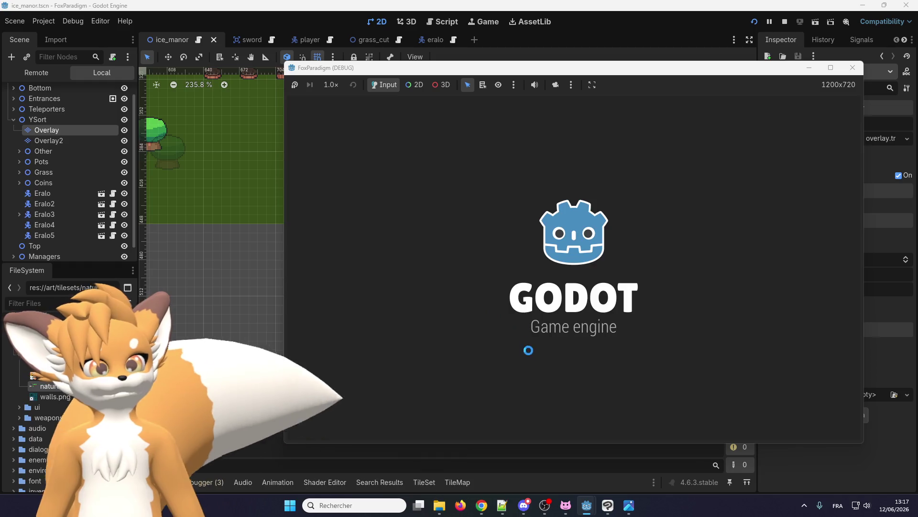
pyautogui.press('Return')
pyautogui.press('Return')
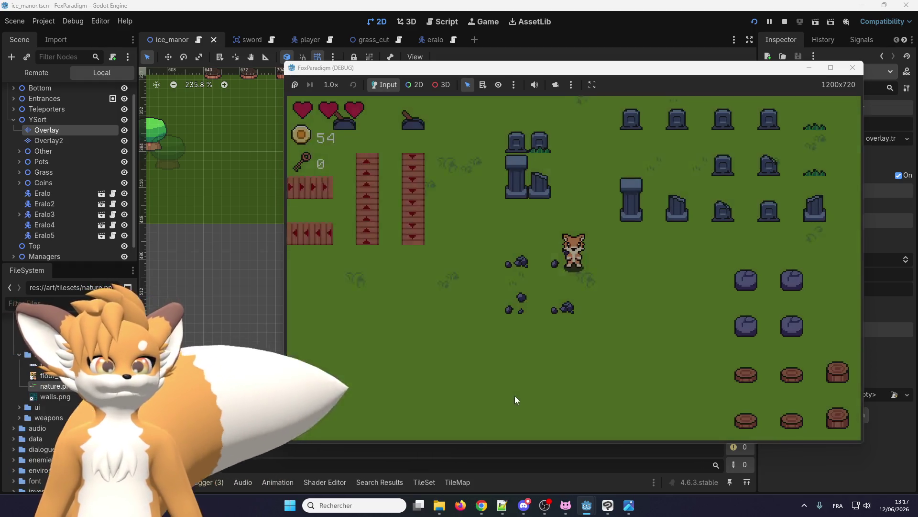
# Step: Walk the player down the dirt path to the forest block and along its tree line to the top-right corner
pyautogui.press('Right')
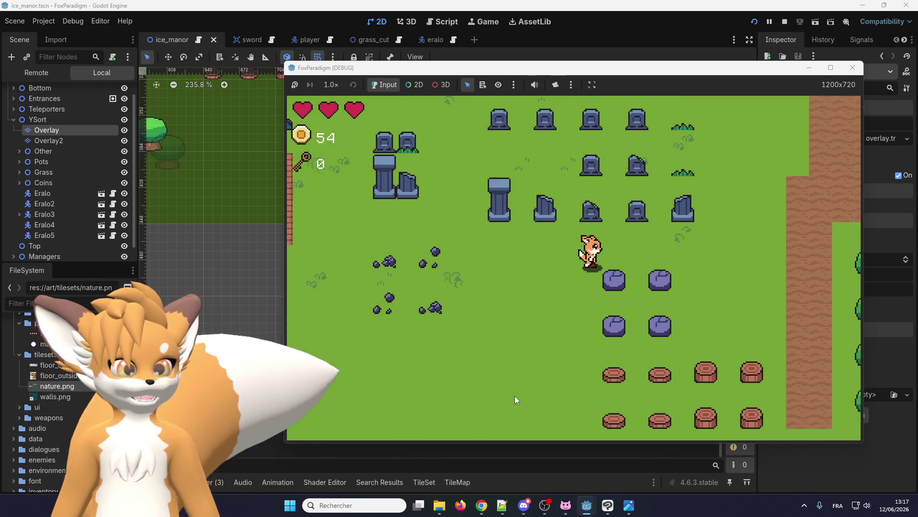
pyautogui.press('Down')
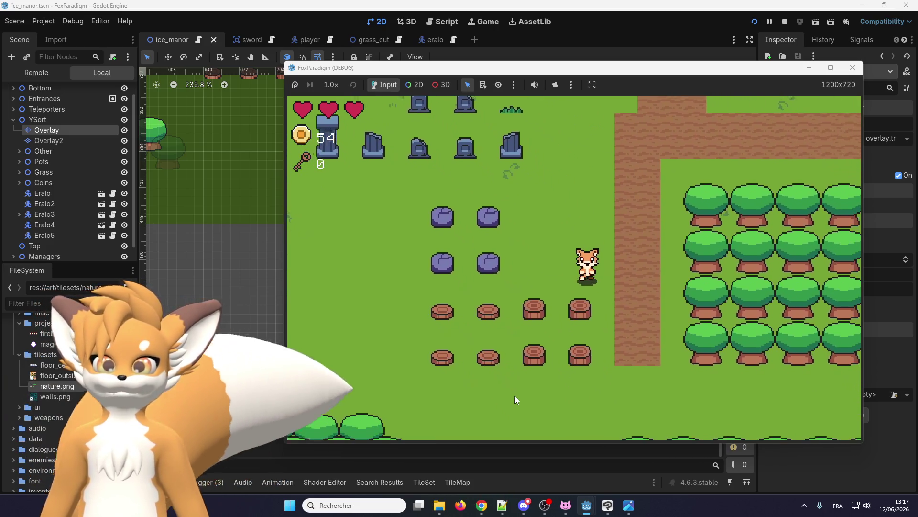
pyautogui.press('Right')
pyautogui.press('Down')
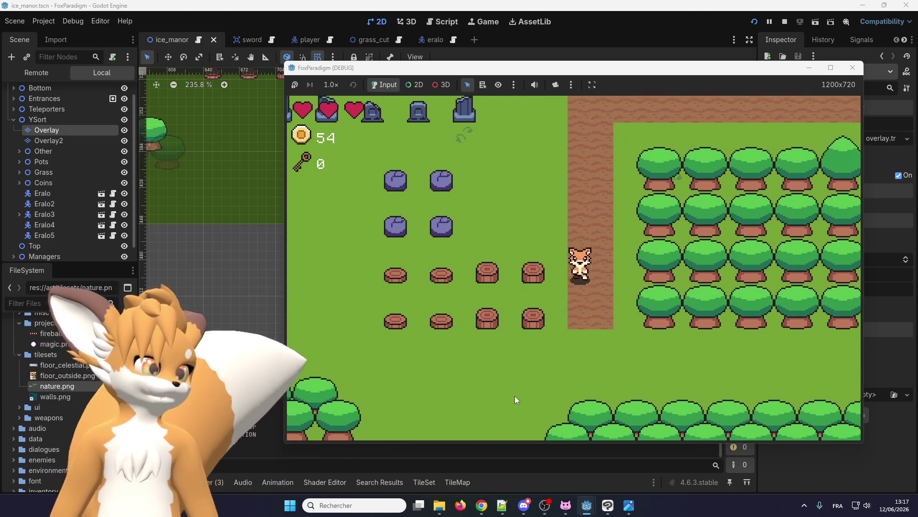
pyautogui.press('Down')
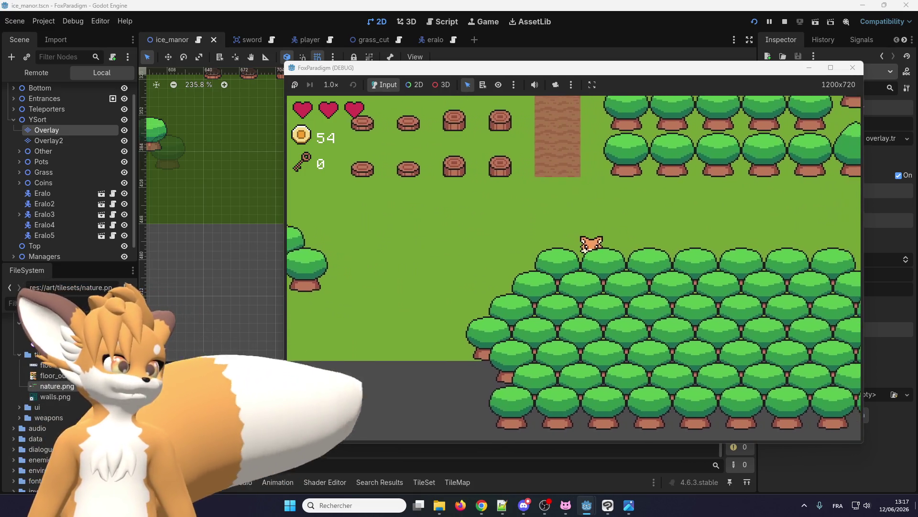
pyautogui.press('Left')
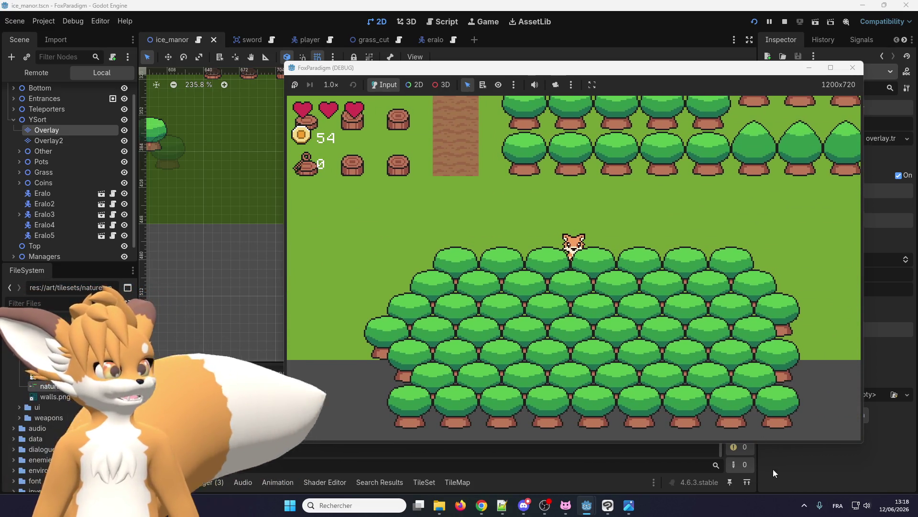
pyautogui.press('Right')
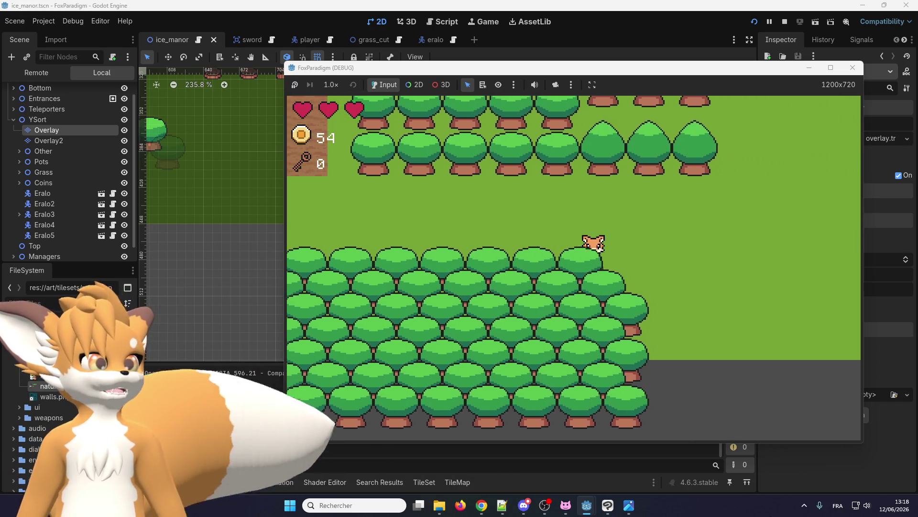
pyautogui.press('Down')
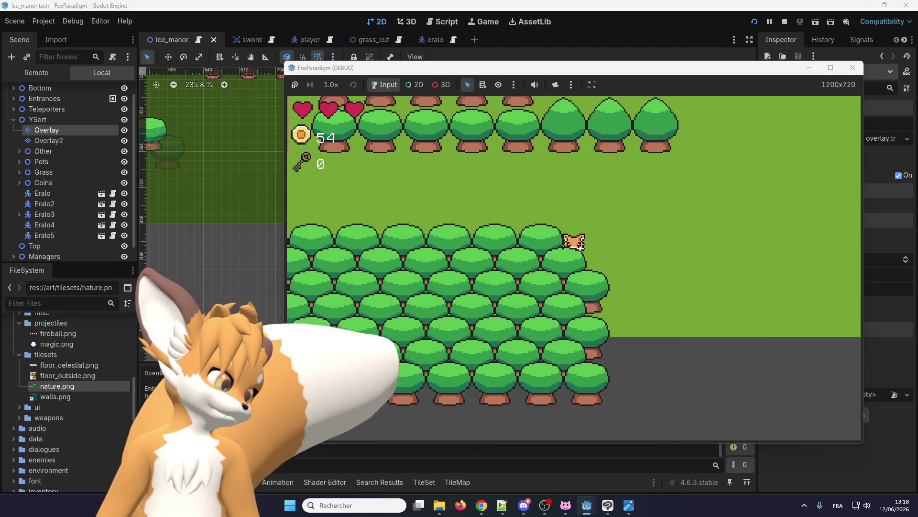
pyautogui.press('Up')
pyautogui.press('Down')
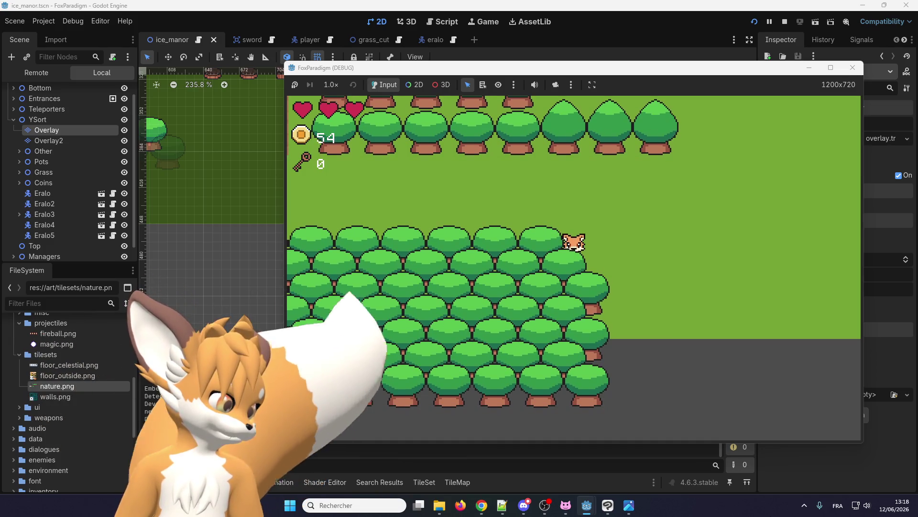
pyautogui.press('Right')
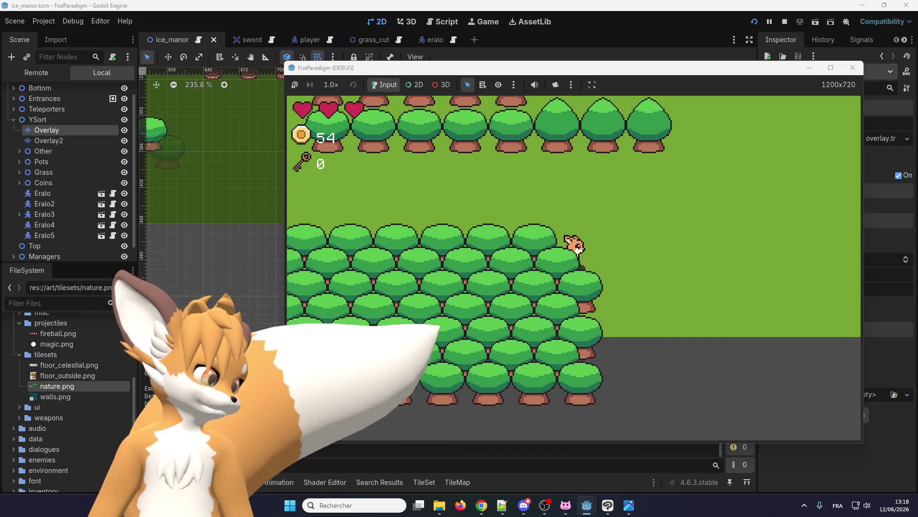
pyautogui.press('Right')
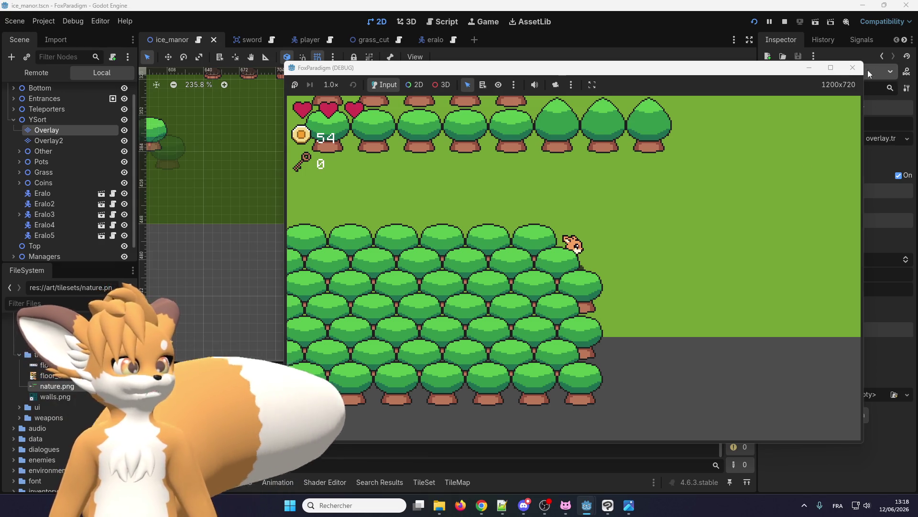
# Step: Paint Y Sort Origin 24 onto both green canopy tiles in the TileSet panel and save with Ctrl+S
pyautogui.click(45, 131)
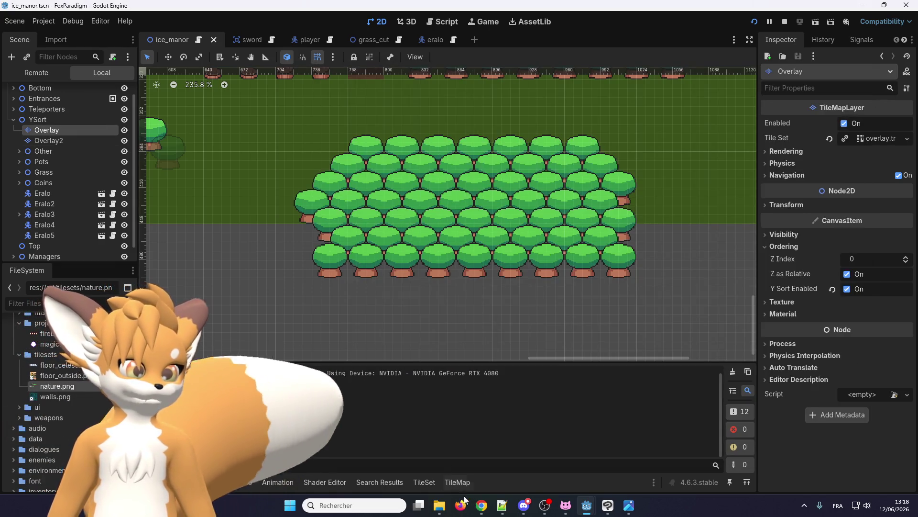
pyautogui.click(422, 480)
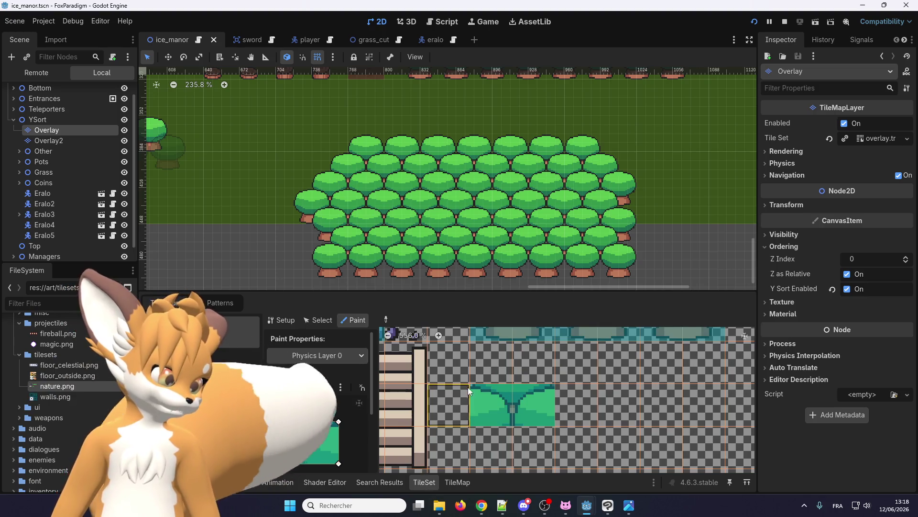
pyautogui.click(329, 349)
pyautogui.click(306, 390)
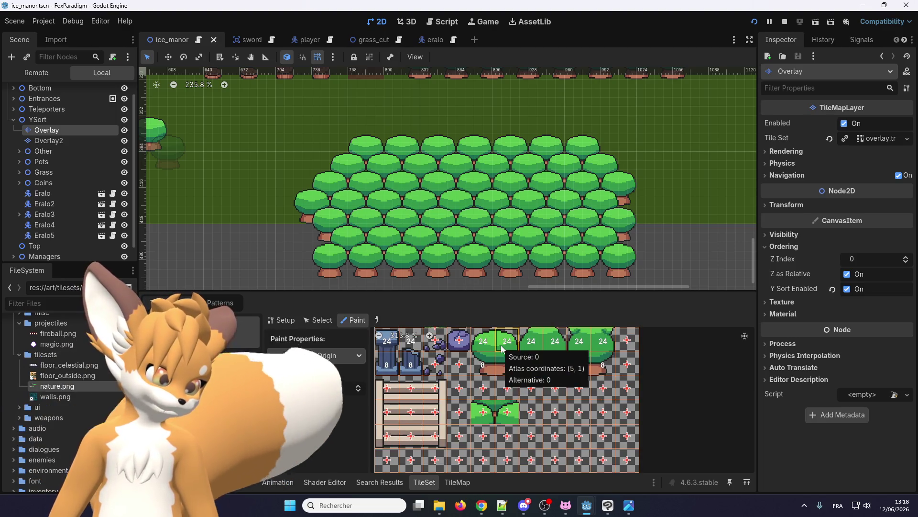
pyautogui.moveTo(329, 389); pyautogui.dragTo(348, 389)
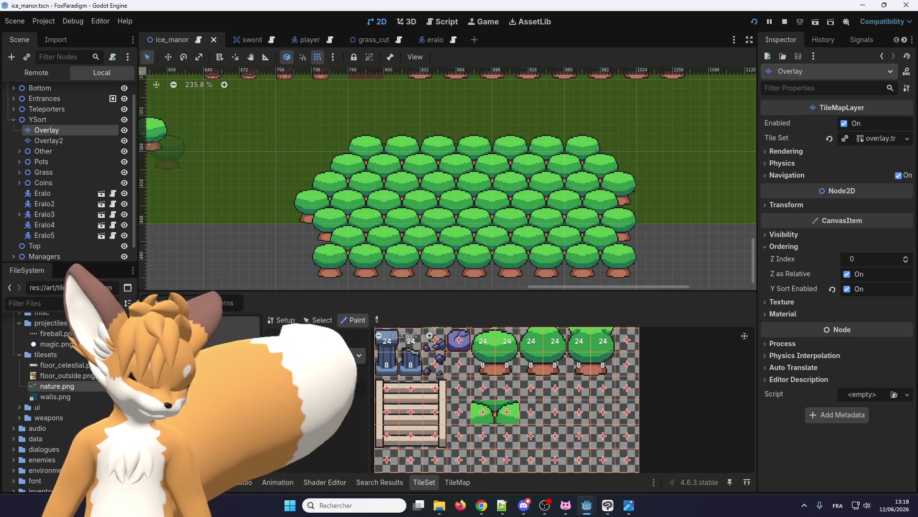
pyautogui.moveTo(478, 419); pyautogui.dragTo(507, 416)
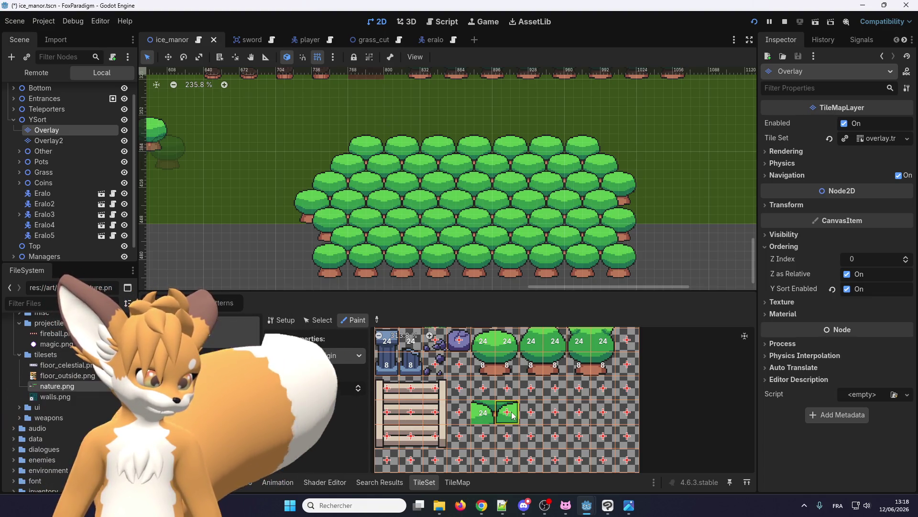
pyautogui.hotkey('ctrl', 's')
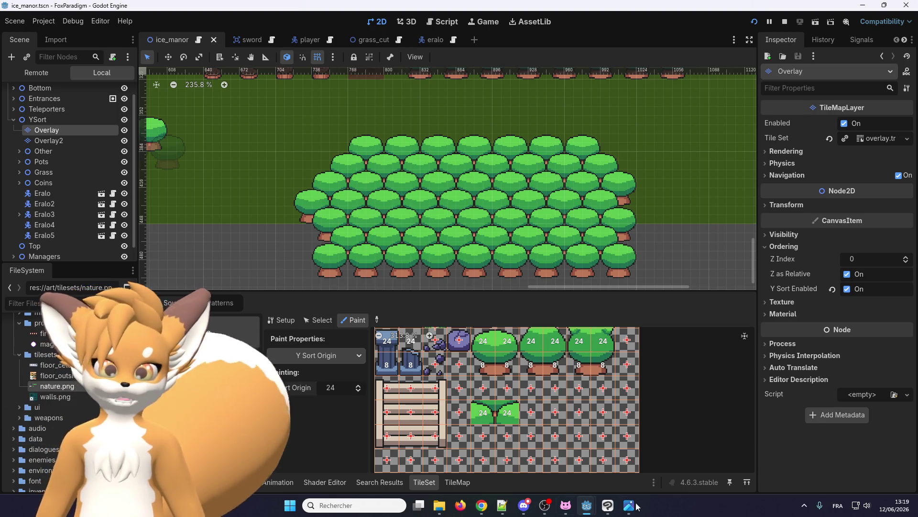
# Step: Walk the fox down the forest edge swinging the sword at the trees, then left below it
pyautogui.moveTo(591, 513)
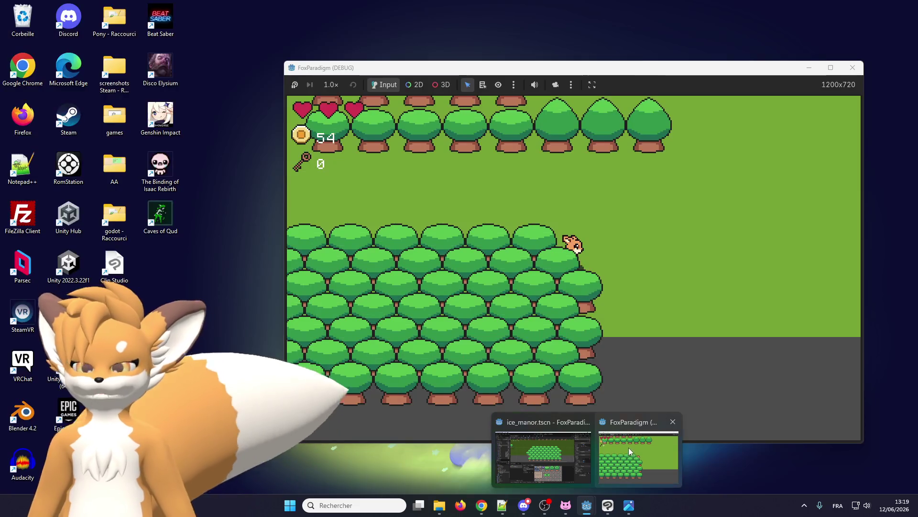
pyautogui.click(630, 444)
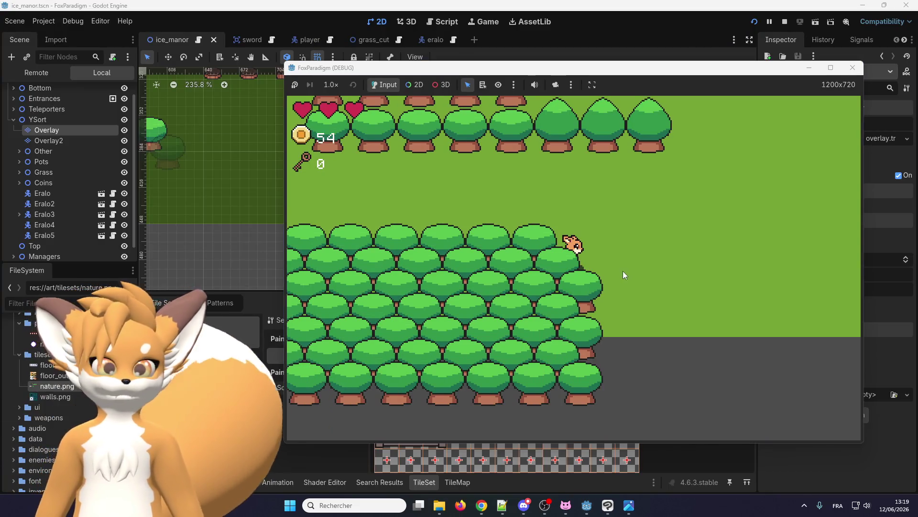
pyautogui.press('Left')
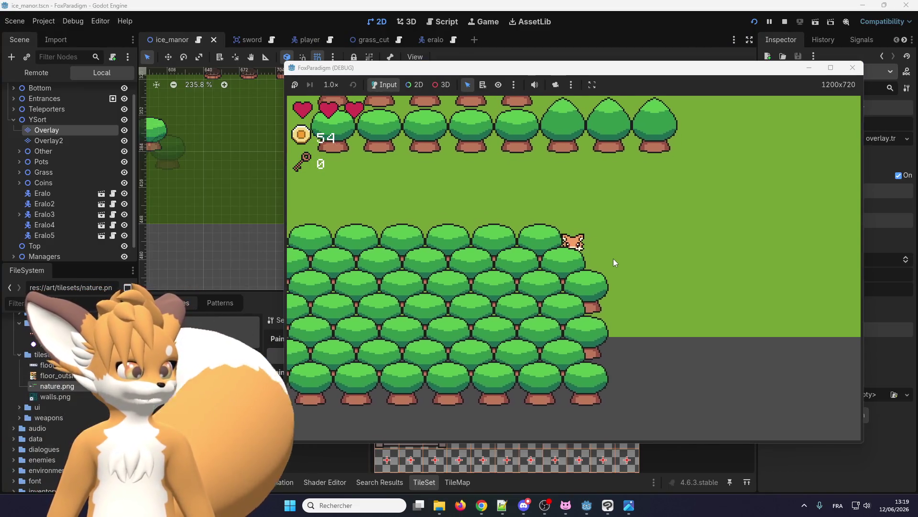
pyautogui.press('Right')
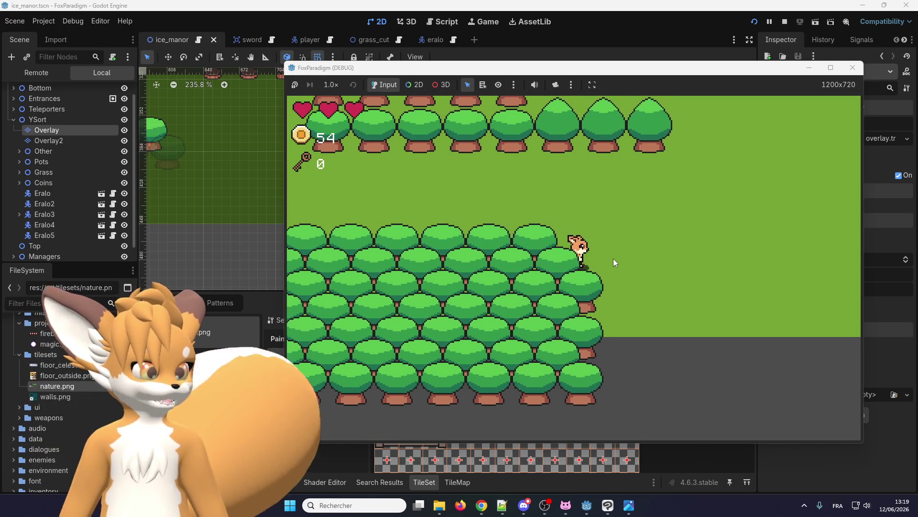
pyautogui.press('Down')
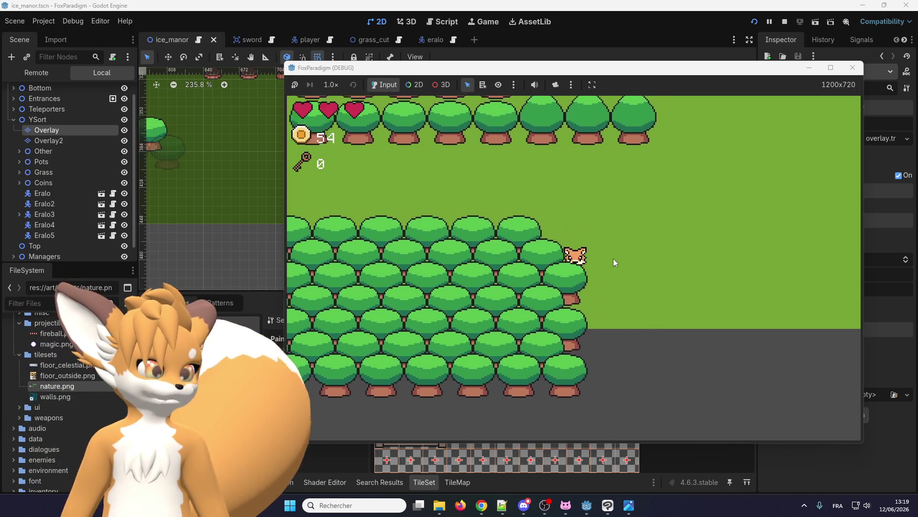
pyautogui.press('Down')
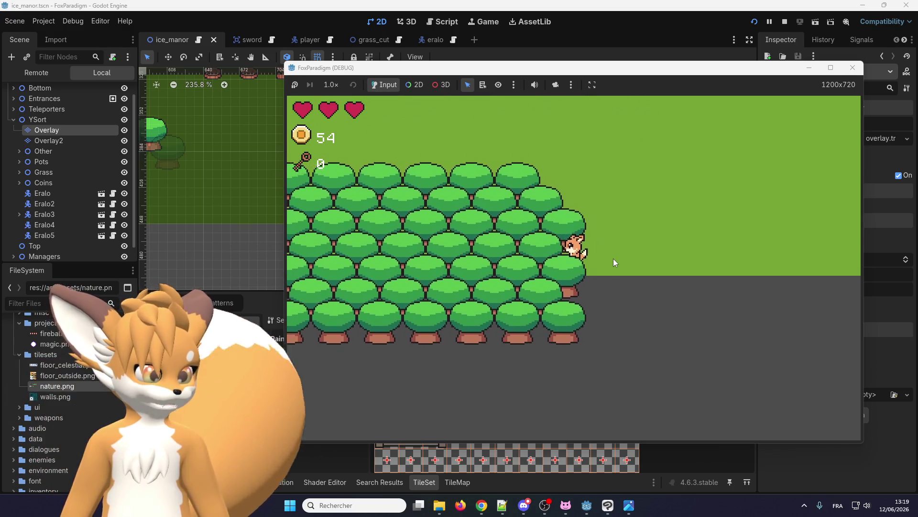
pyautogui.press('Up')
pyautogui.press('space')
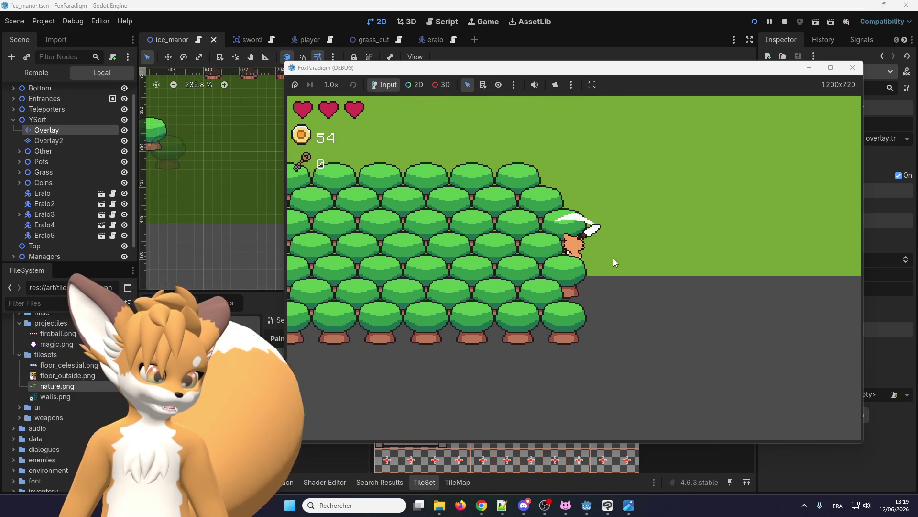
pyautogui.press('Down')
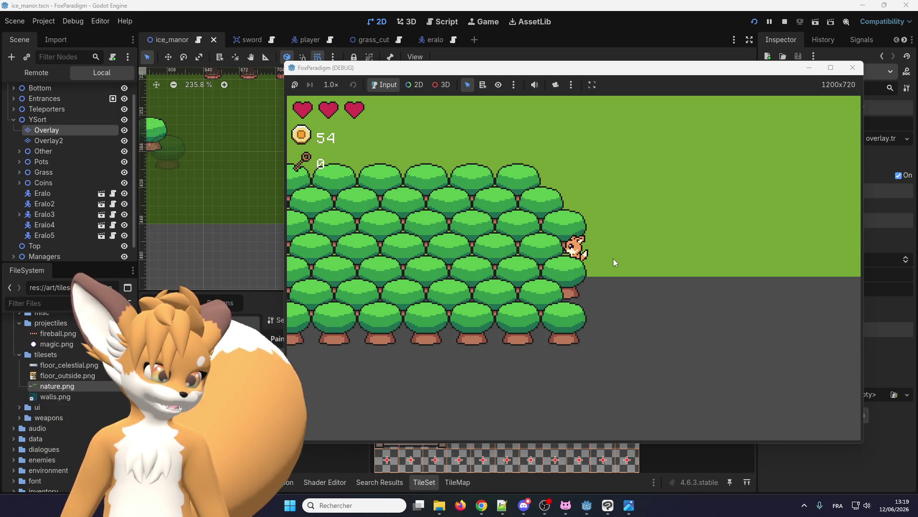
pyautogui.press('Down')
pyautogui.press('space')
pyautogui.press('Down')
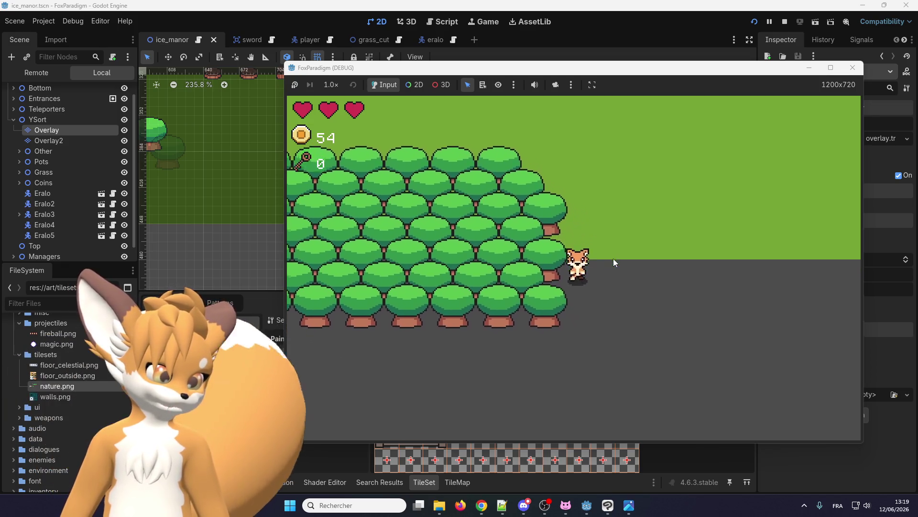
pyautogui.press('space')
pyautogui.press('space')
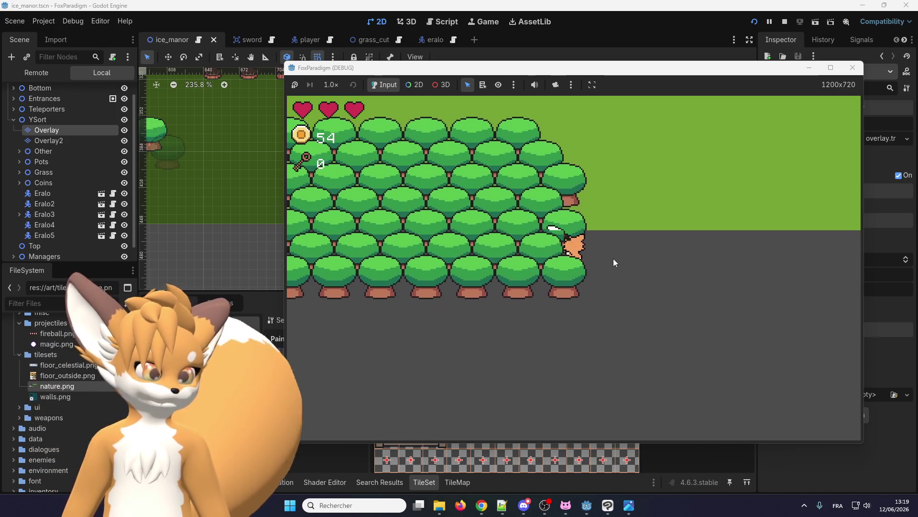
pyautogui.press('space')
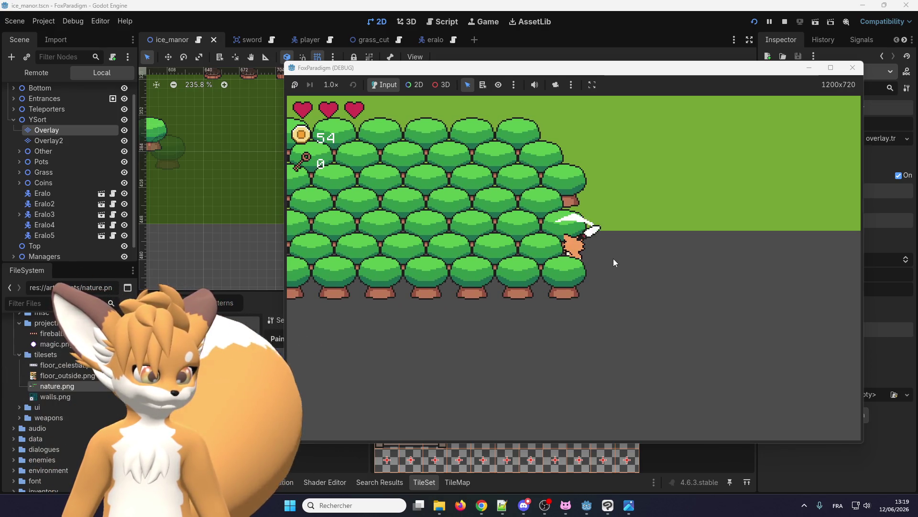
pyautogui.press('Down')
pyautogui.press('space')
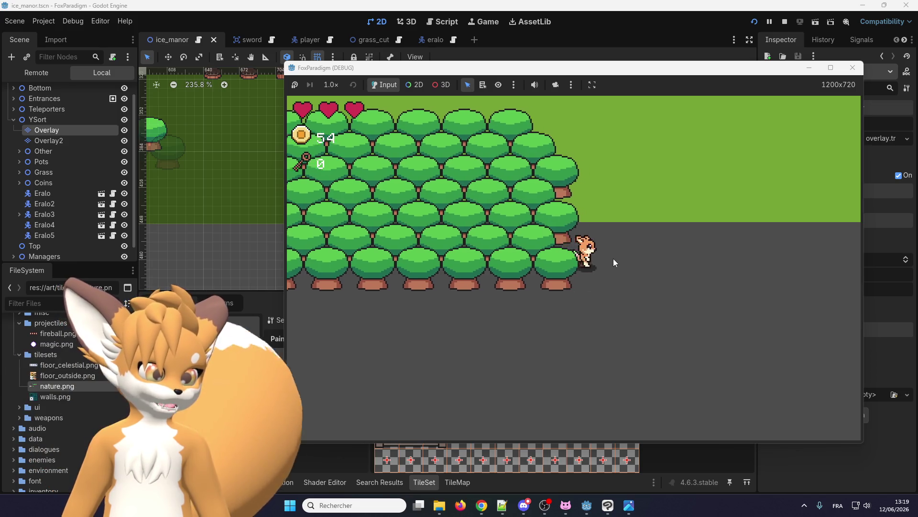
pyautogui.press('Down')
pyautogui.press('Left')
pyautogui.press('Left')
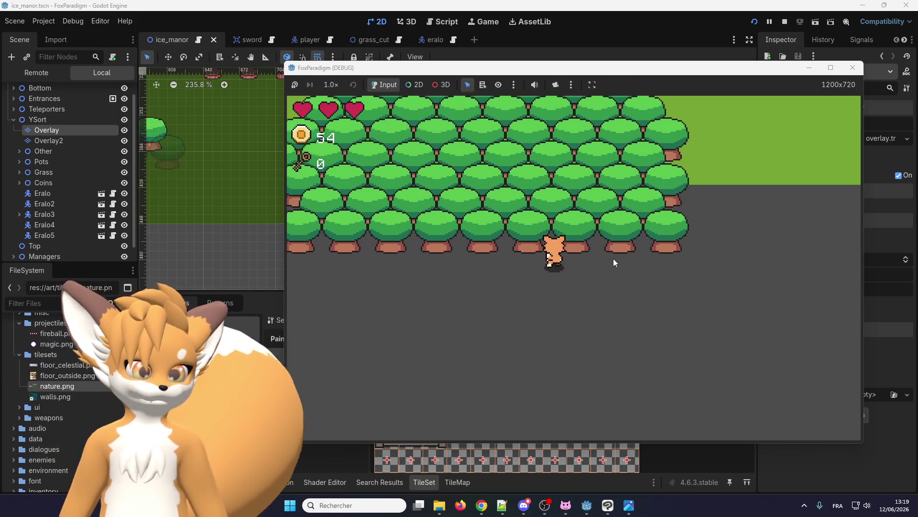
pyautogui.press('Left')
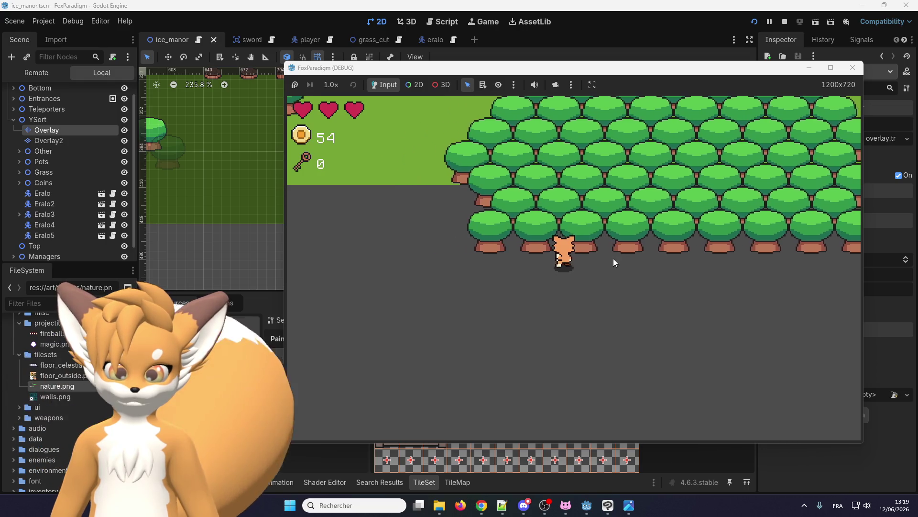
pyautogui.press('Left')
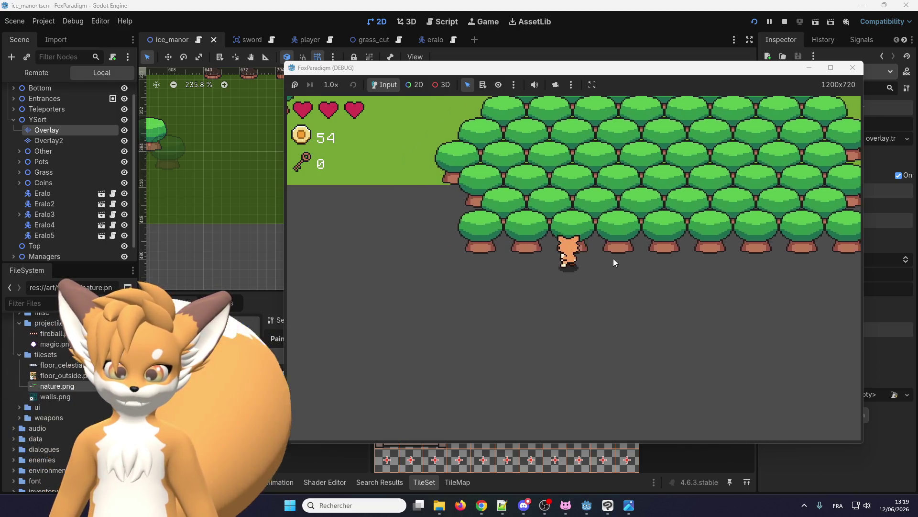
# Step: Walk the fox up and right along the forest's top edge, over the canopy, to the dirt path
pyautogui.press('Up')
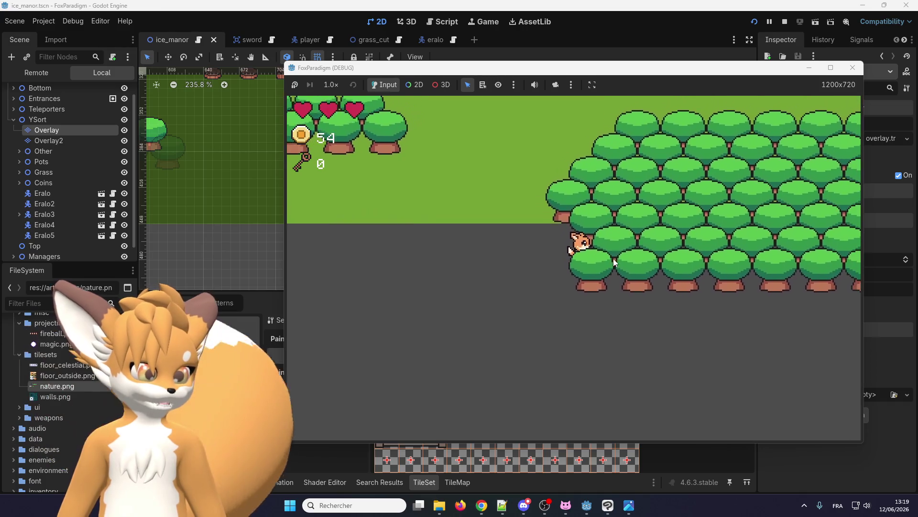
pyautogui.press('Up')
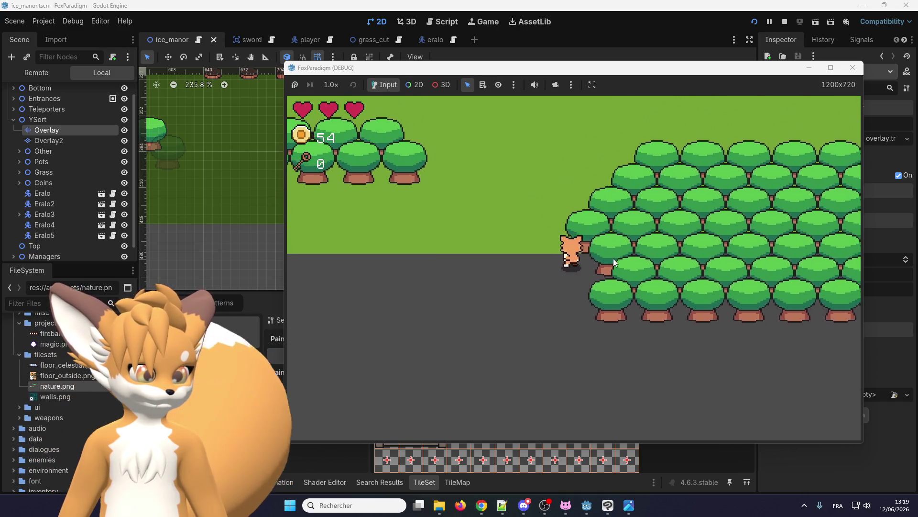
pyautogui.press('Up')
pyautogui.press('Right')
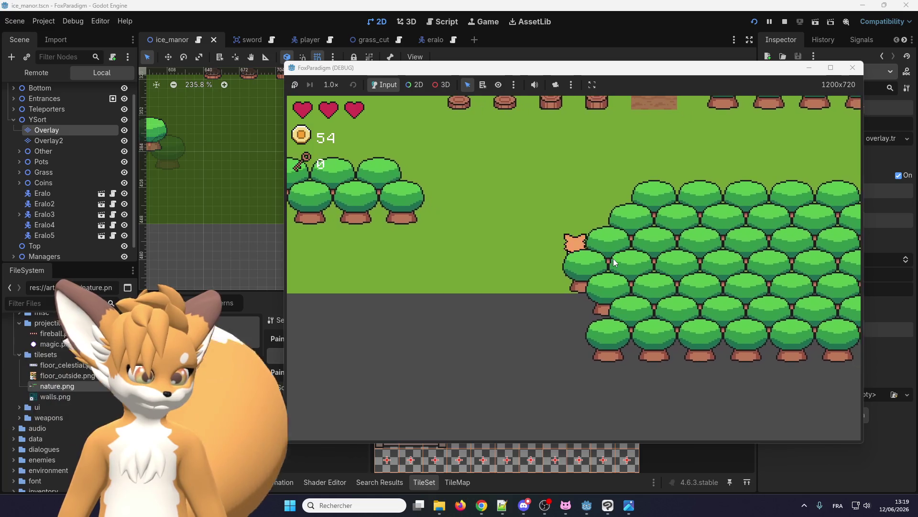
pyautogui.press('Up')
pyautogui.press('Right')
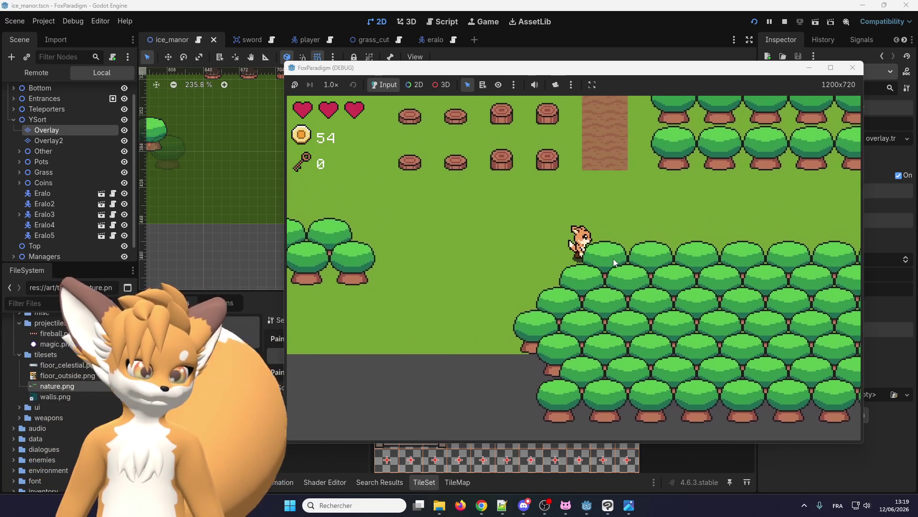
pyautogui.press('Right')
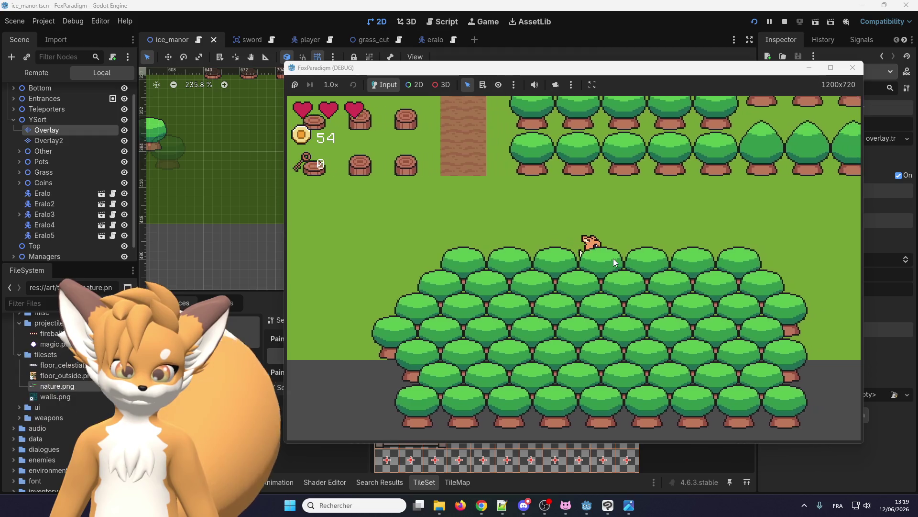
pyautogui.press('Right')
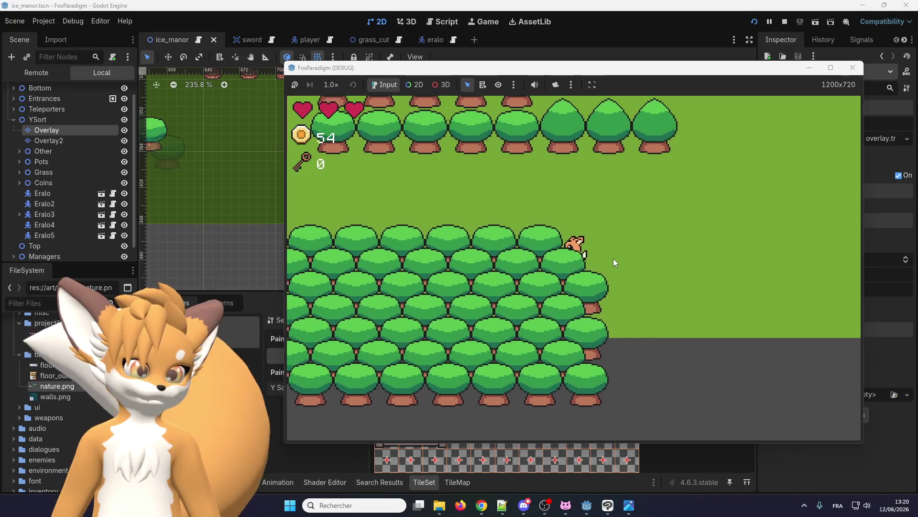
pyautogui.press('Left')
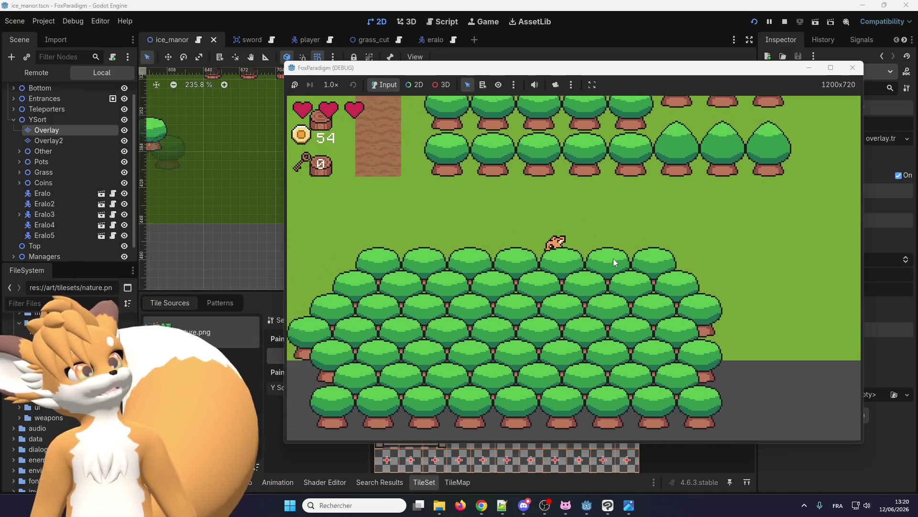
pyautogui.press('Down')
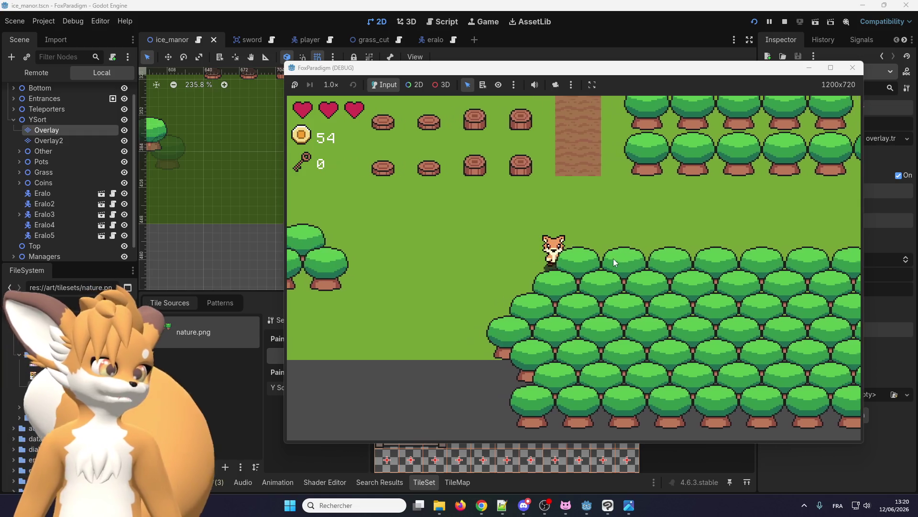
pyautogui.press('Up')
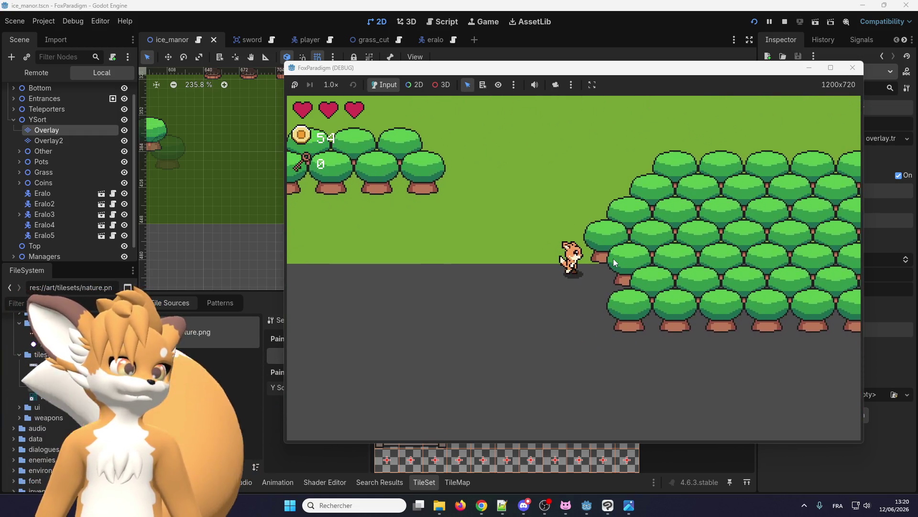
pyautogui.press('Right')
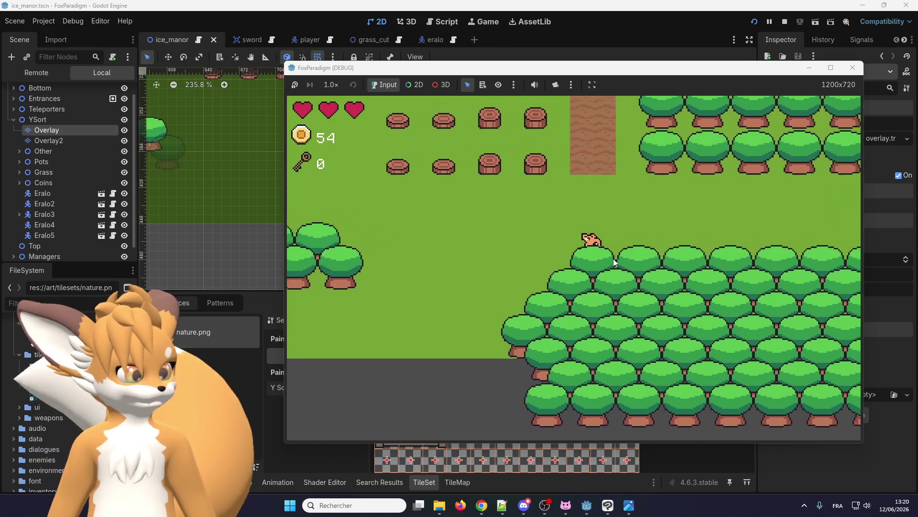
pyautogui.press('Up')
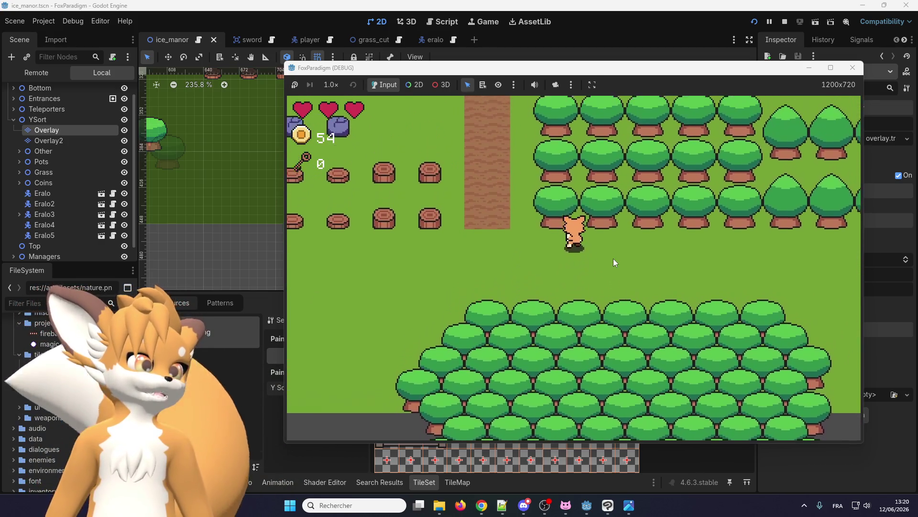
pyautogui.press('Left')
# Step: Walk the fox into and back out of the tree rows, ending beside the trees near the path
pyautogui.press('Right')
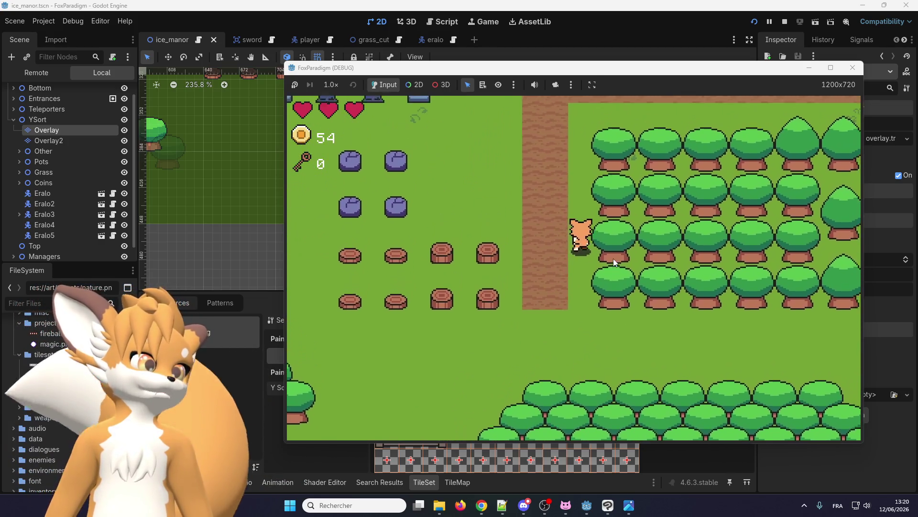
pyautogui.press('Left')
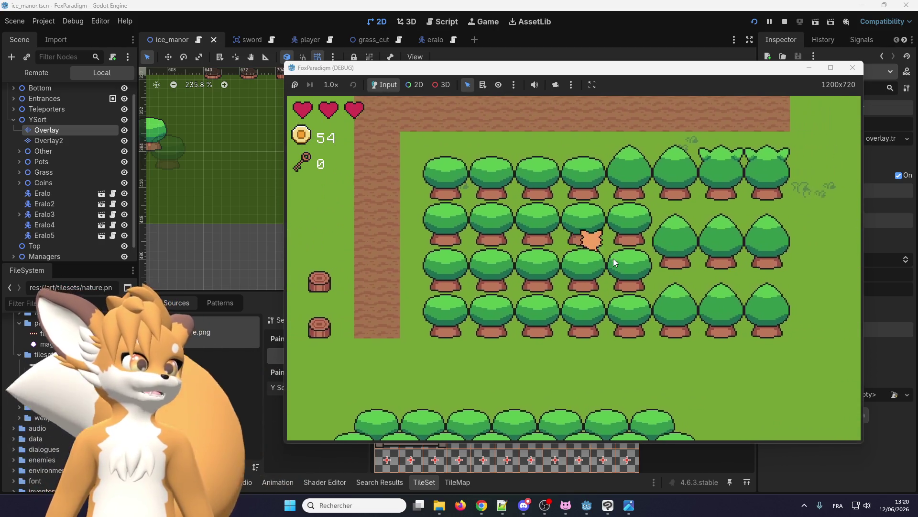
pyautogui.press('Left')
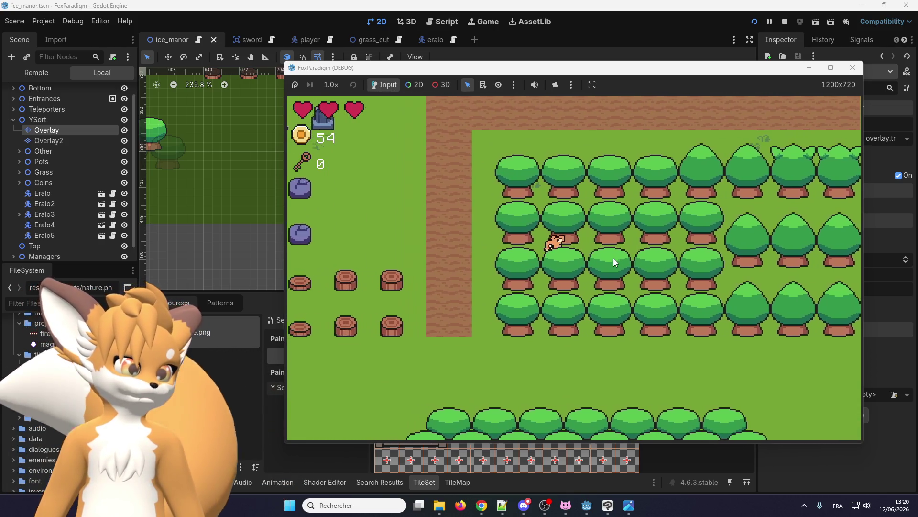
pyautogui.press('Down')
pyautogui.press('Down')
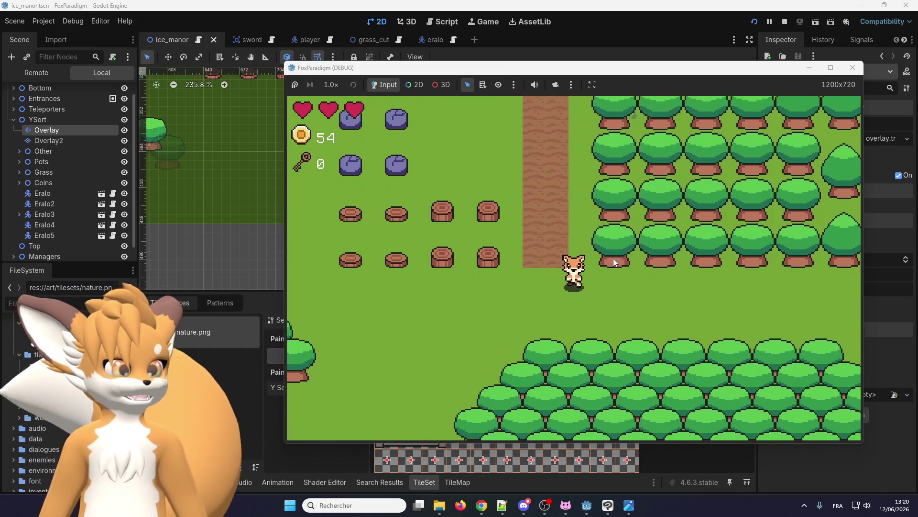
pyautogui.press('Right')
pyautogui.press('Left')
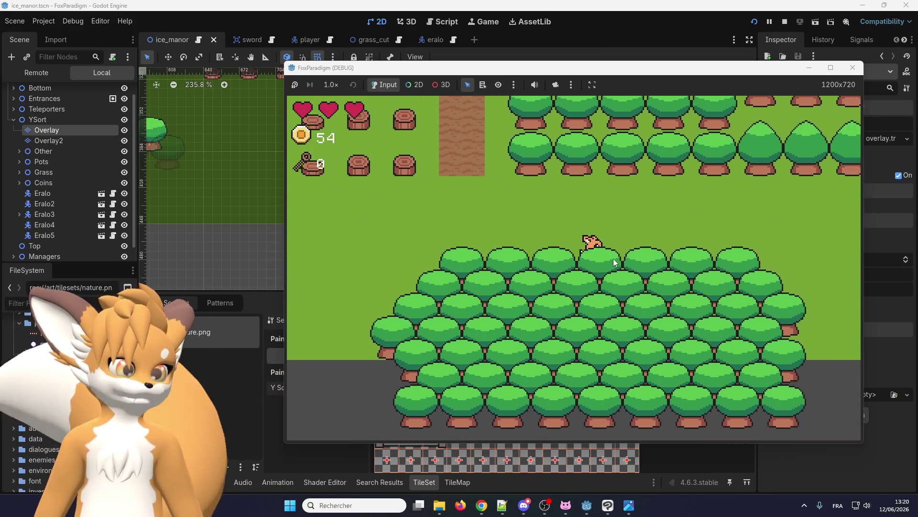
pyautogui.press('Up')
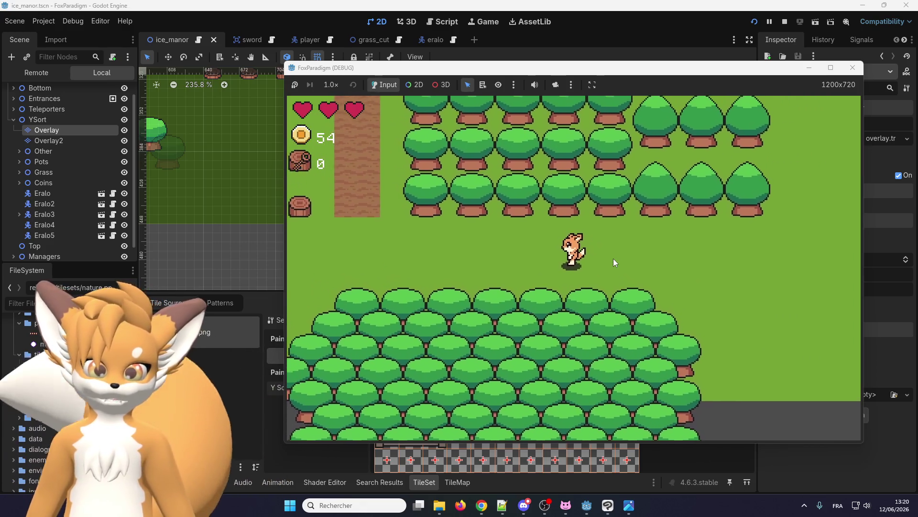
pyautogui.press('Left')
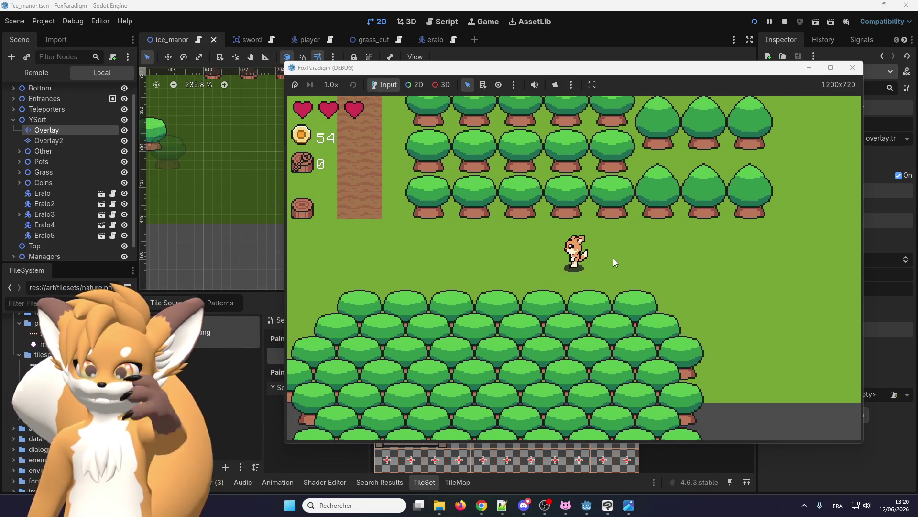
pyautogui.press('Left')
pyautogui.press('Up')
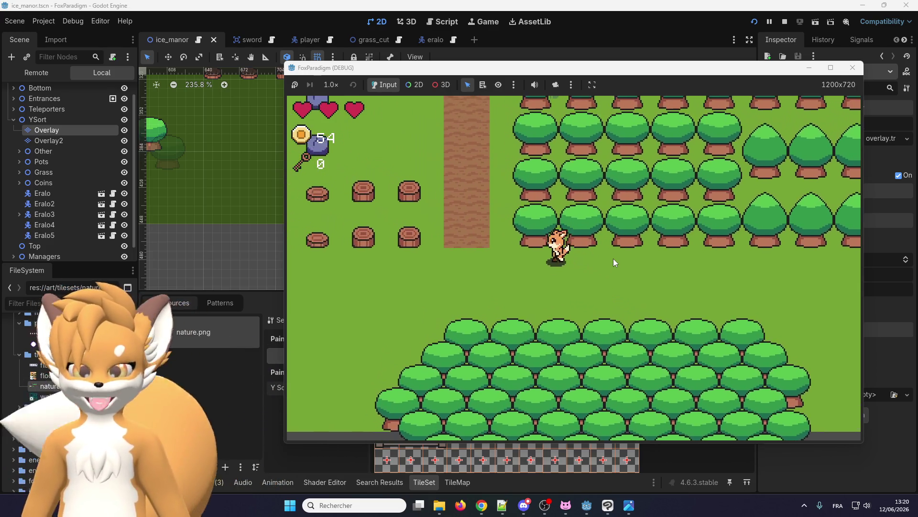
pyautogui.press('Right')
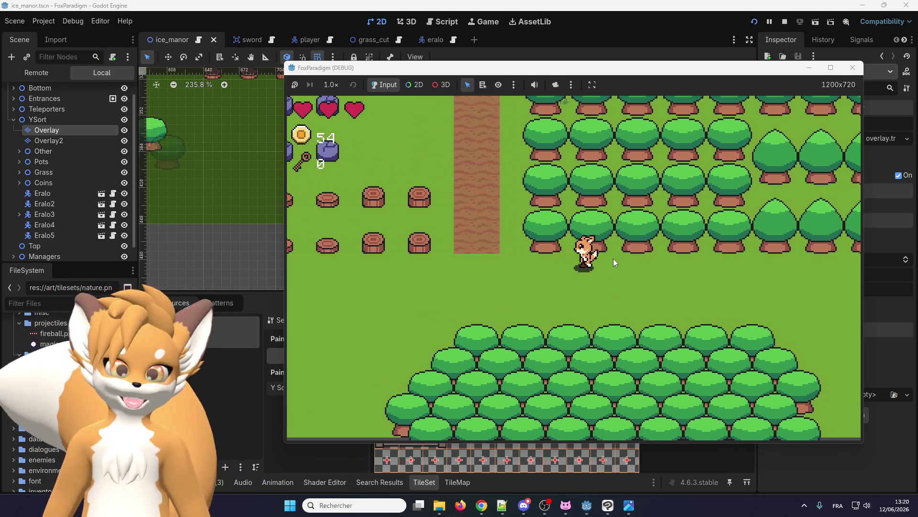
pyautogui.press('Up')
pyautogui.press('Left')
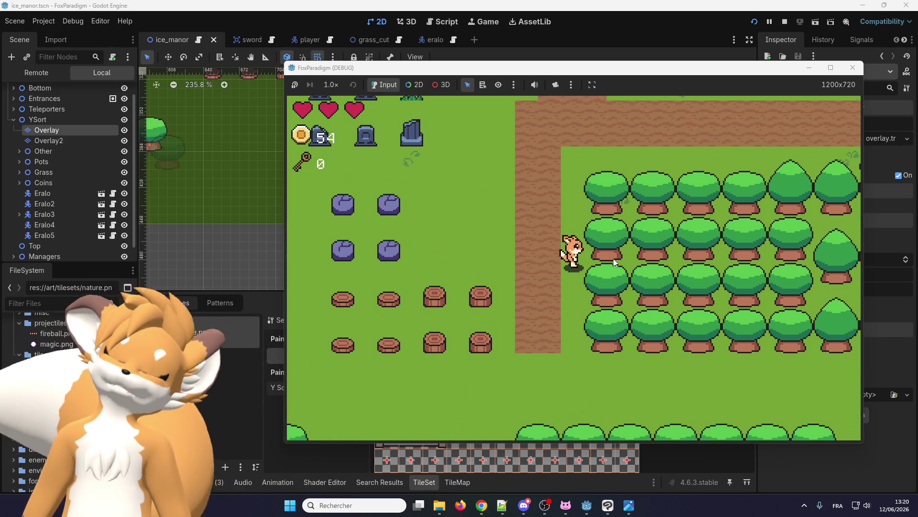
# Step: Walk the fox above, between and behind the tree rows, ending below a row
pyautogui.press('Up')
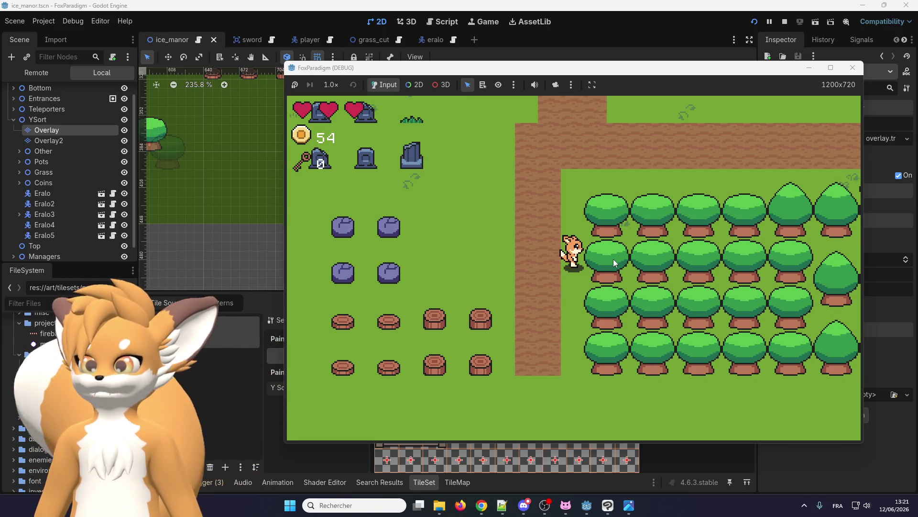
pyautogui.press('Up')
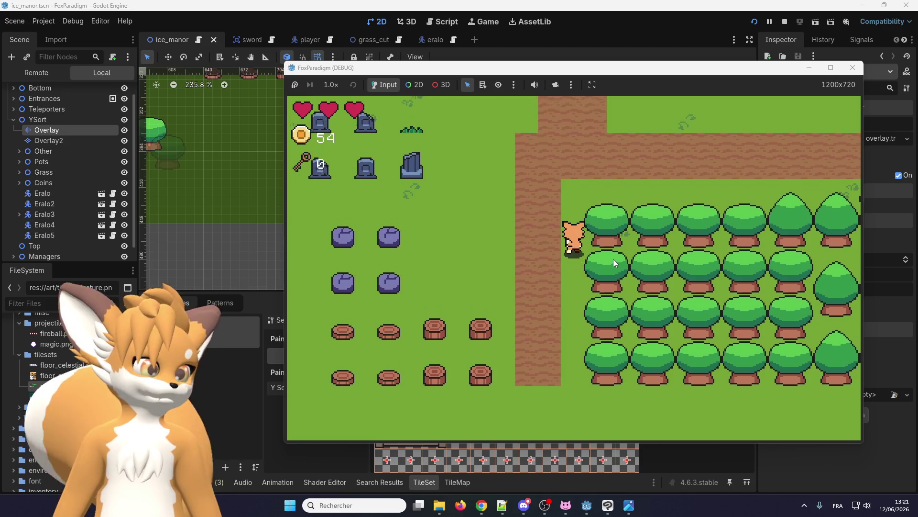
pyautogui.press('Right')
pyautogui.press('Right')
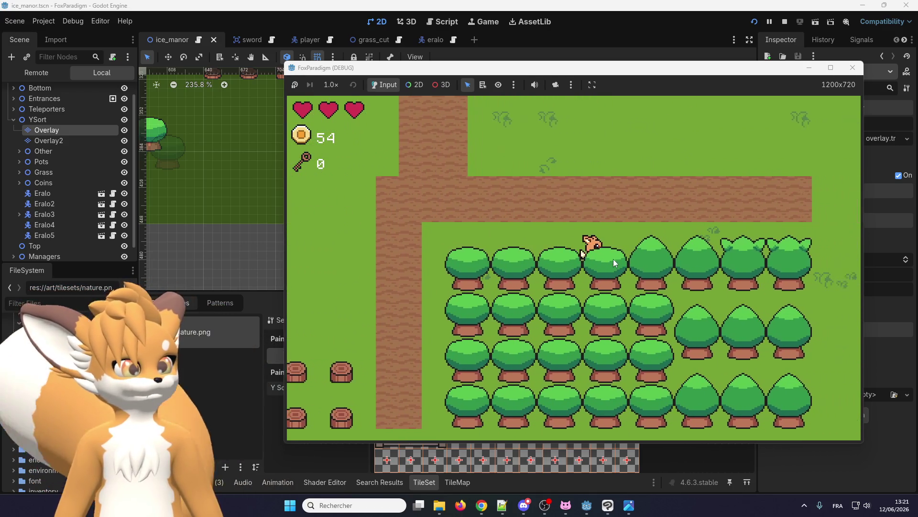
pyautogui.press('Right')
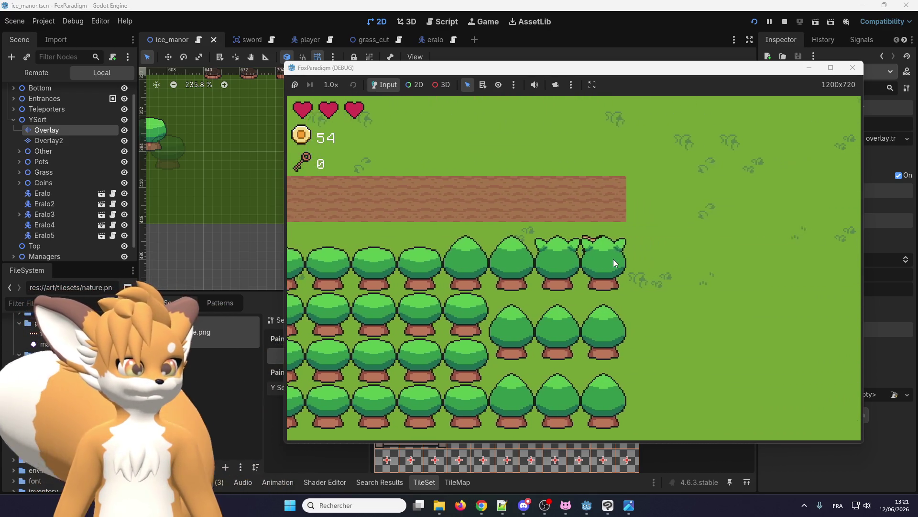
pyautogui.press('Down')
pyautogui.press('Left')
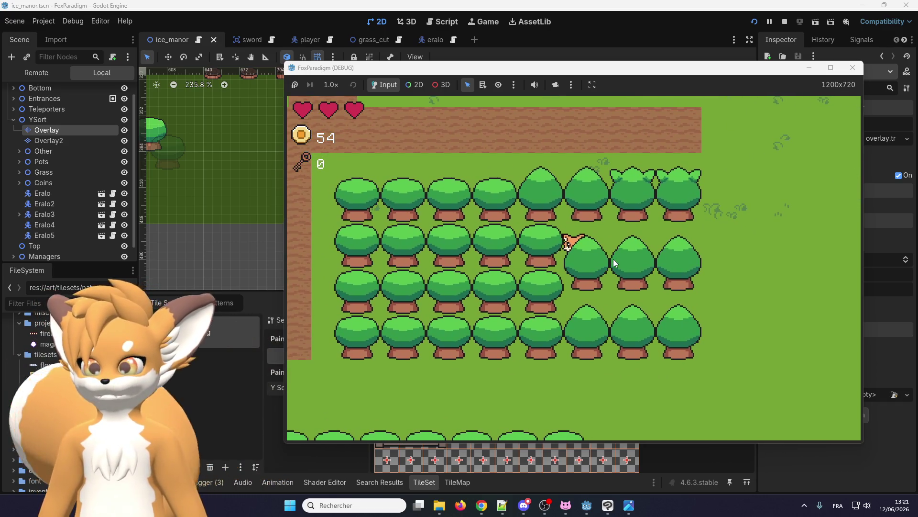
pyautogui.press('Right')
pyautogui.press('Down')
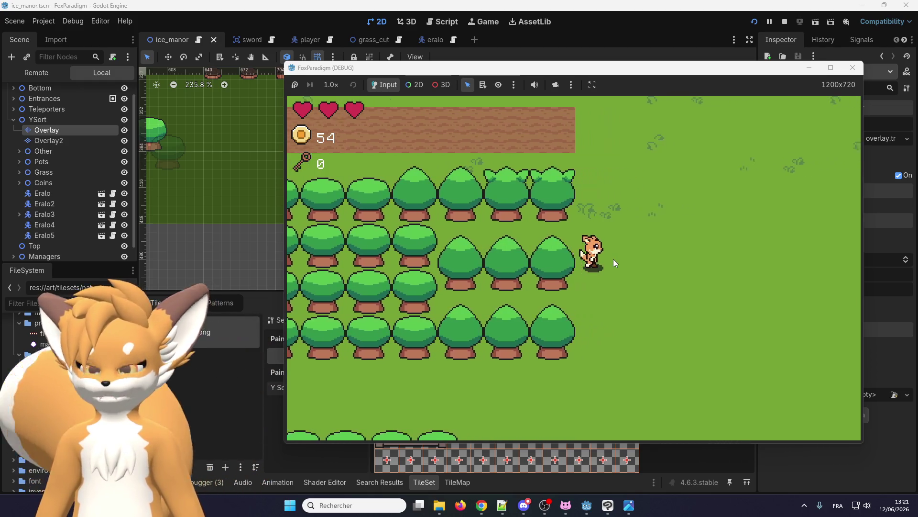
pyautogui.press('Right')
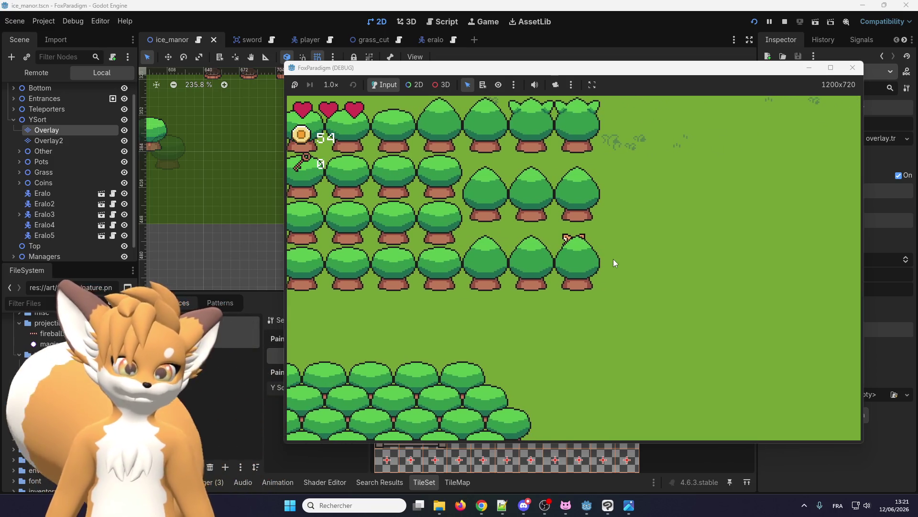
pyautogui.press('Left')
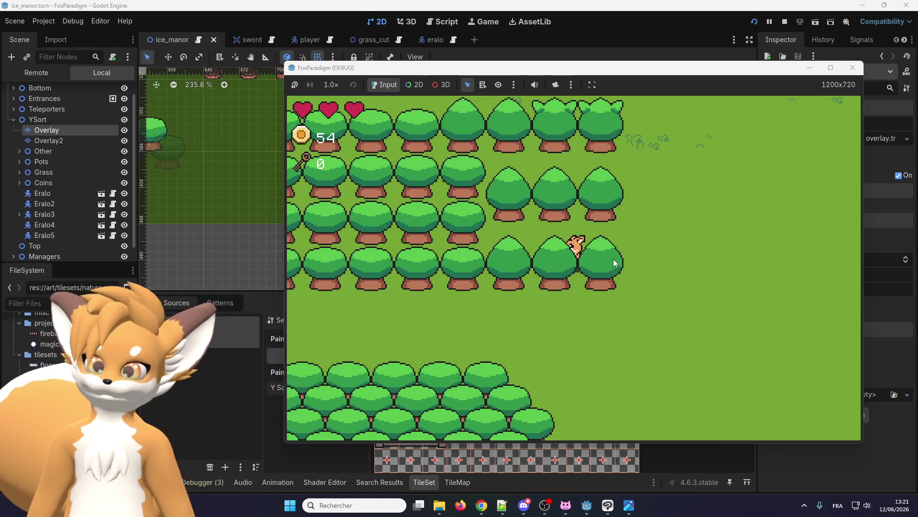
pyautogui.press('Left')
pyautogui.press('Up')
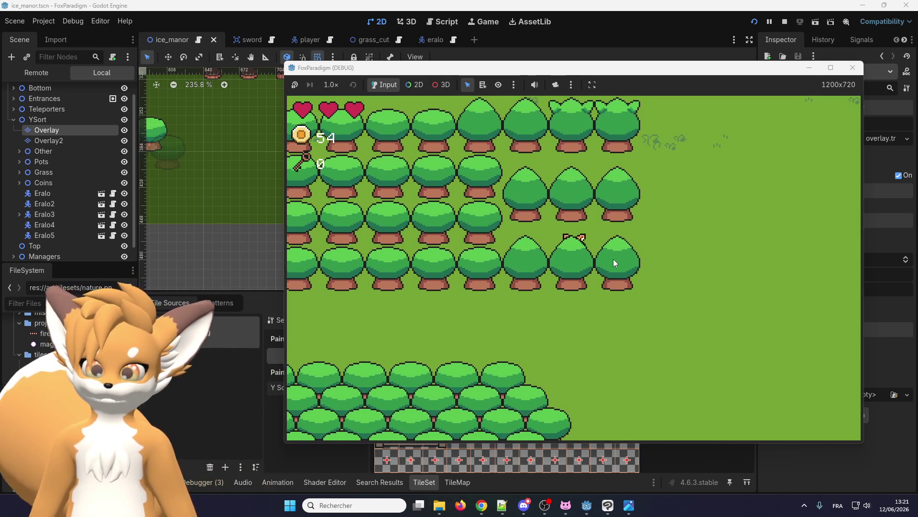
pyautogui.press('Right')
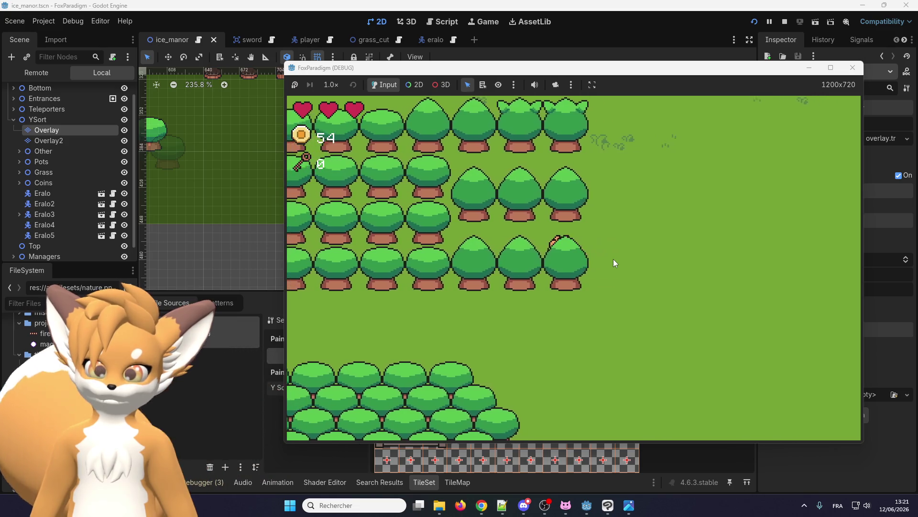
pyautogui.press('Left')
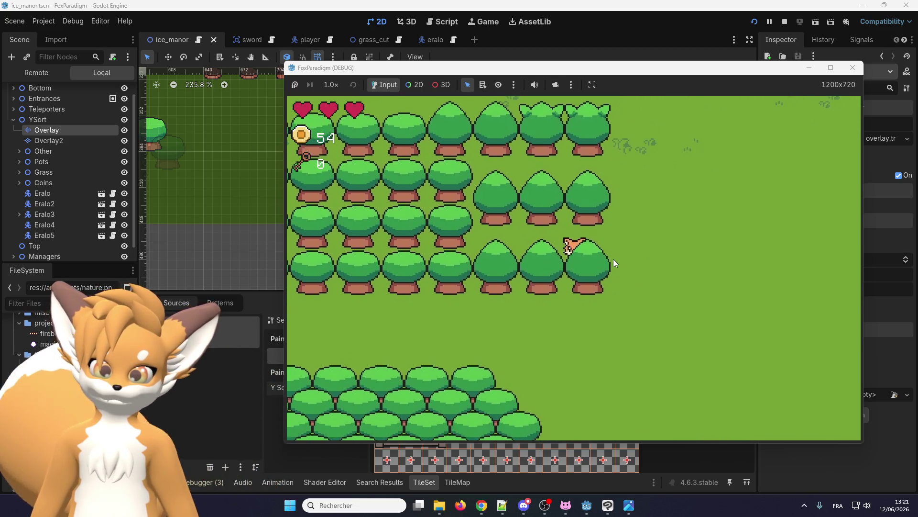
pyautogui.press('Right')
pyautogui.press('Down')
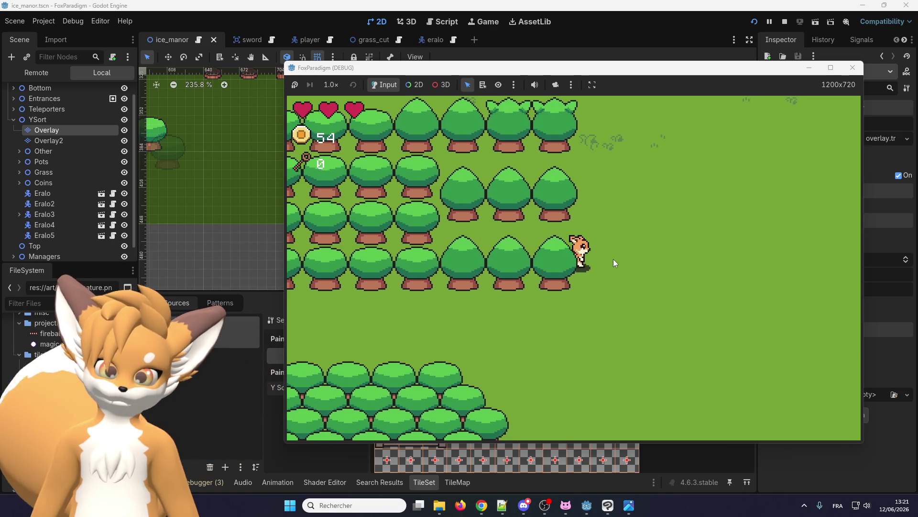
pyautogui.press('Down')
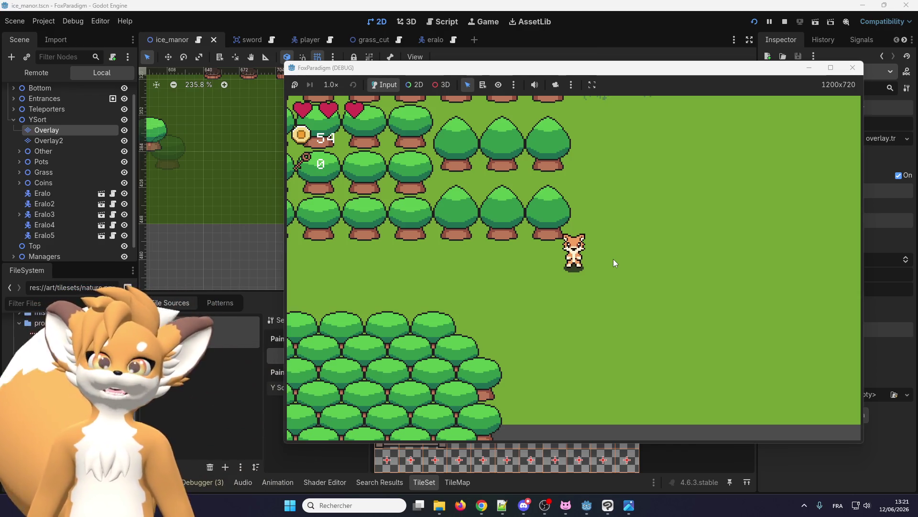
# Step: Stop the running game and bring up tileset_nature_2 in Clip Studio Paint
pyautogui.click(852, 68)
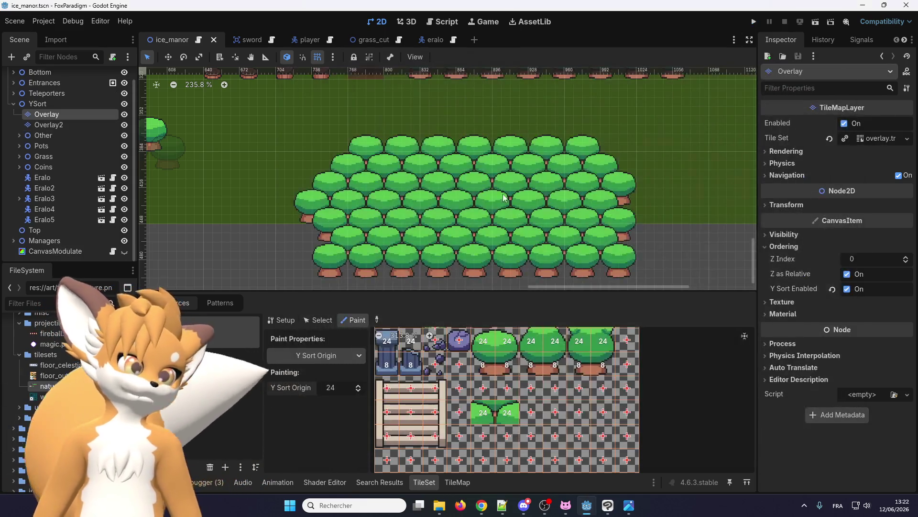
pyautogui.scroll(-2, 531, 378)
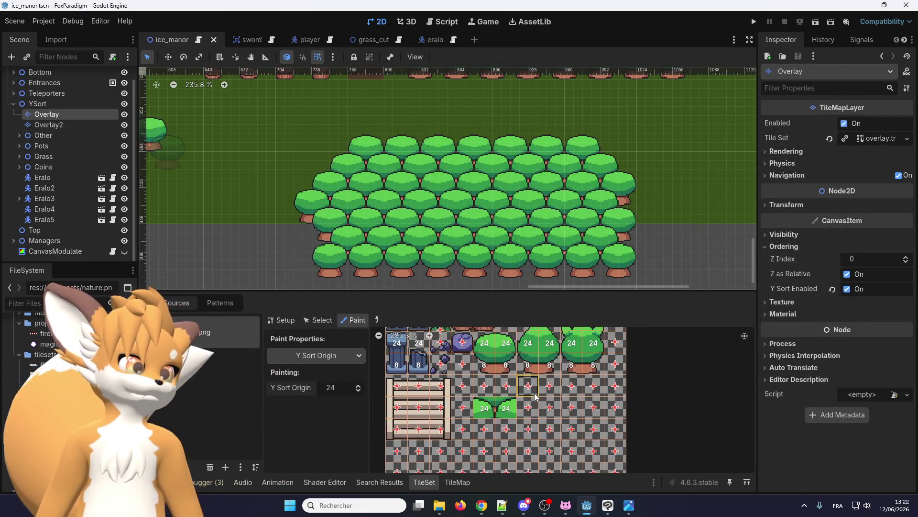
pyautogui.scroll(1, 533, 363)
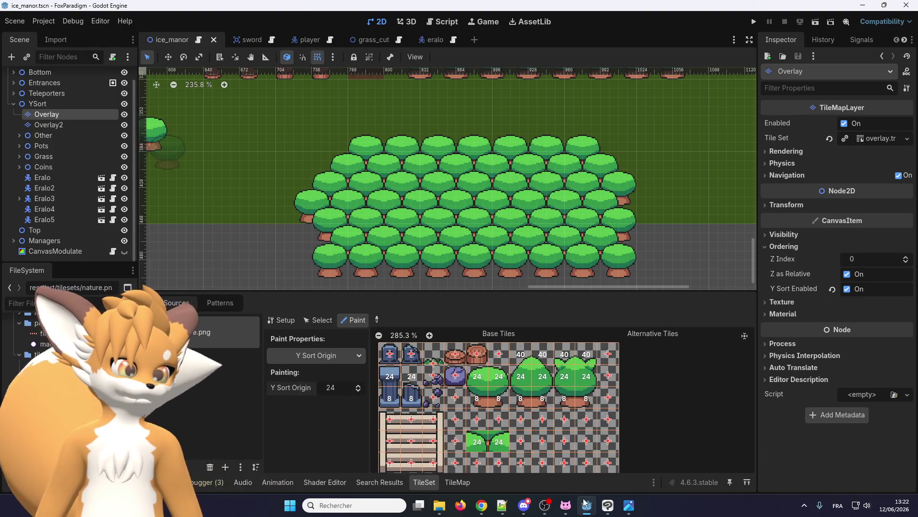
pyautogui.click(616, 510)
pyautogui.scroll(-1, 434, 217)
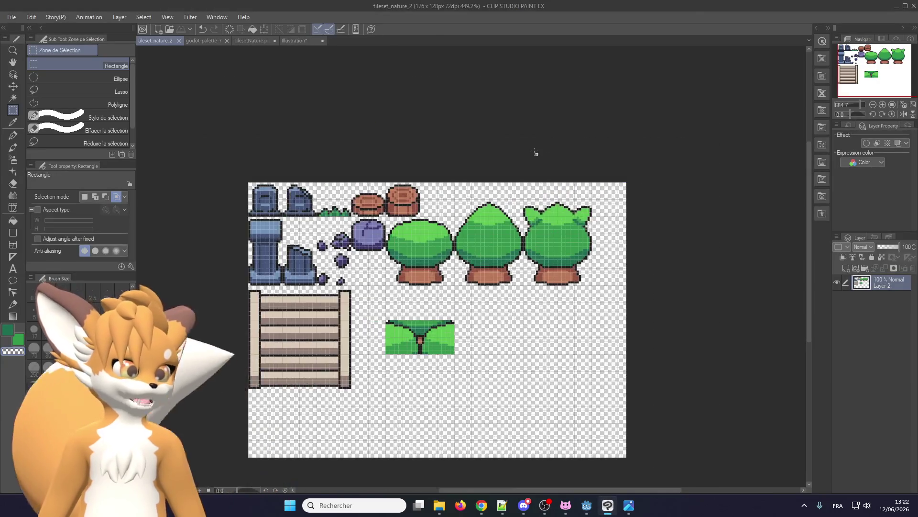
# Step: Select the middle pointed tree, copy it and paste it onto its own new layer
pyautogui.scroll(3, 435, 217)
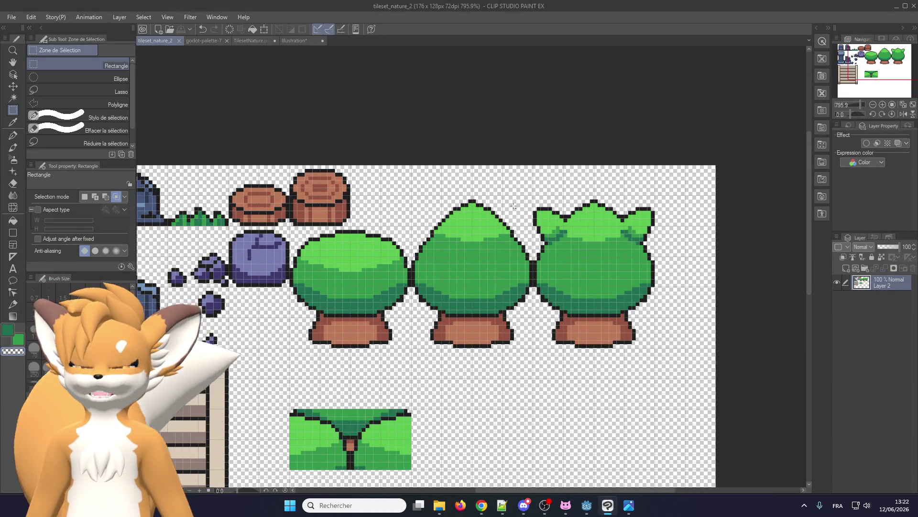
pyautogui.scroll(-1, 420, 314)
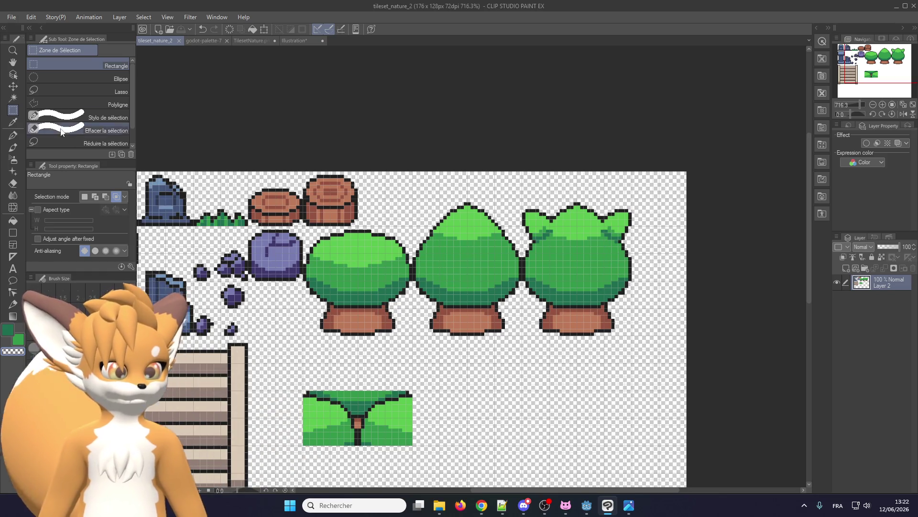
pyautogui.scroll(-1, 350, 296)
pyautogui.scroll(2, 350, 297)
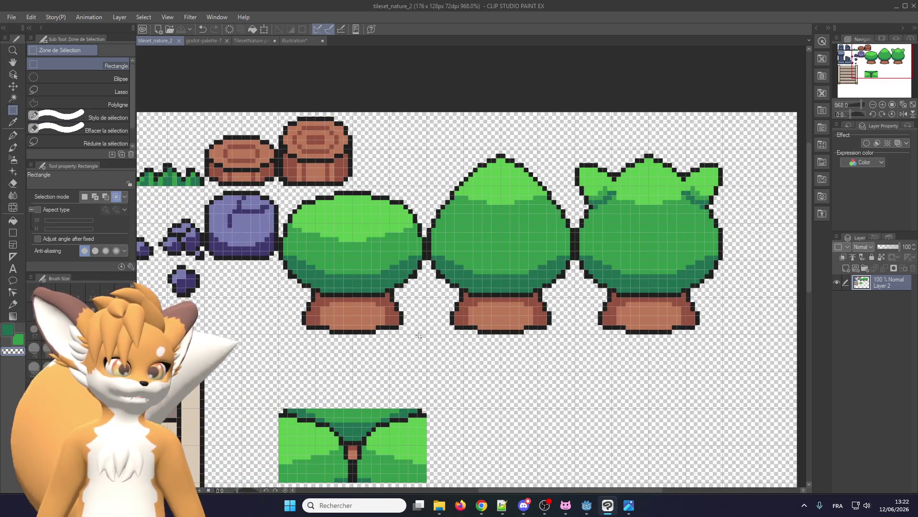
pyautogui.moveTo(427, 334)
pyautogui.mouseDown()
pyautogui.moveTo(576, 186)
pyautogui.moveTo(575, 149)
pyautogui.mouseUp()
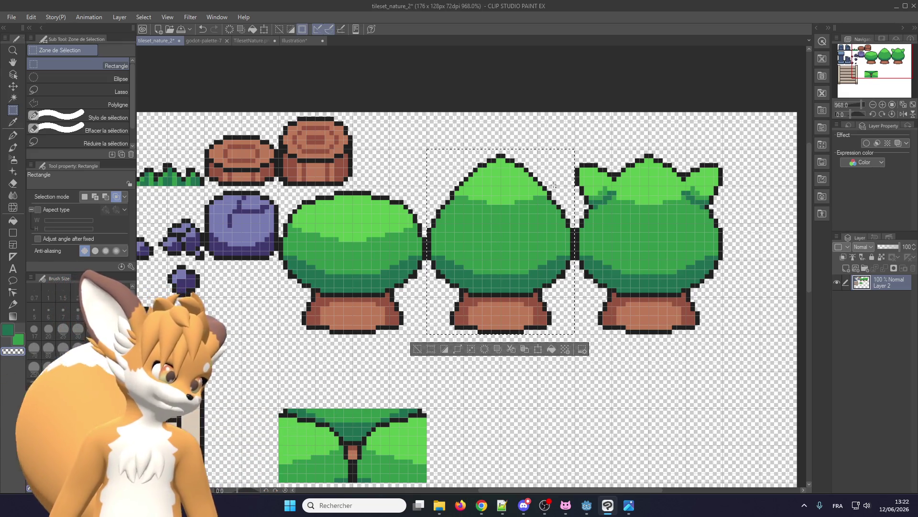
pyautogui.scroll(-2, 456, 239)
pyautogui.scroll(1, 457, 334)
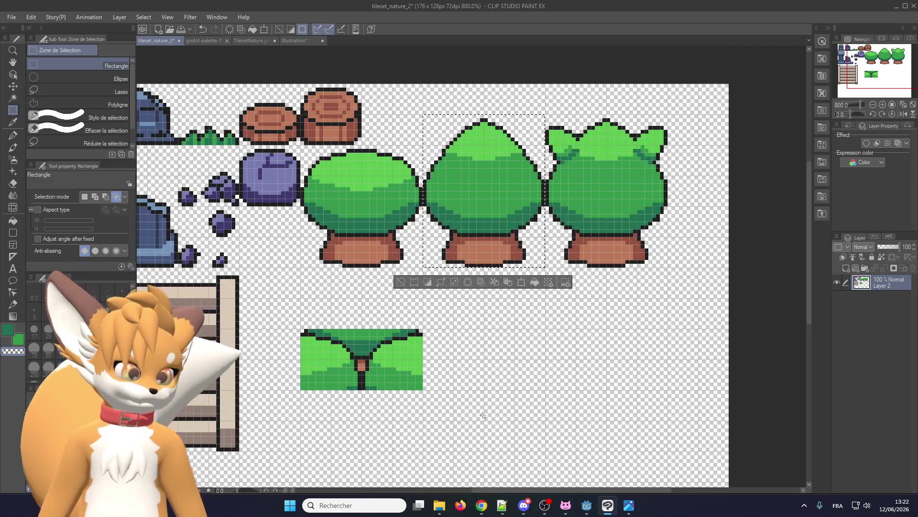
pyautogui.click(458, 425)
pyautogui.hotkey('ctrl', 'v')
# Step: Move the copied tree below the row beside the hedge tile, nudged two pixels left
pyautogui.scroll(-2, 257, 235)
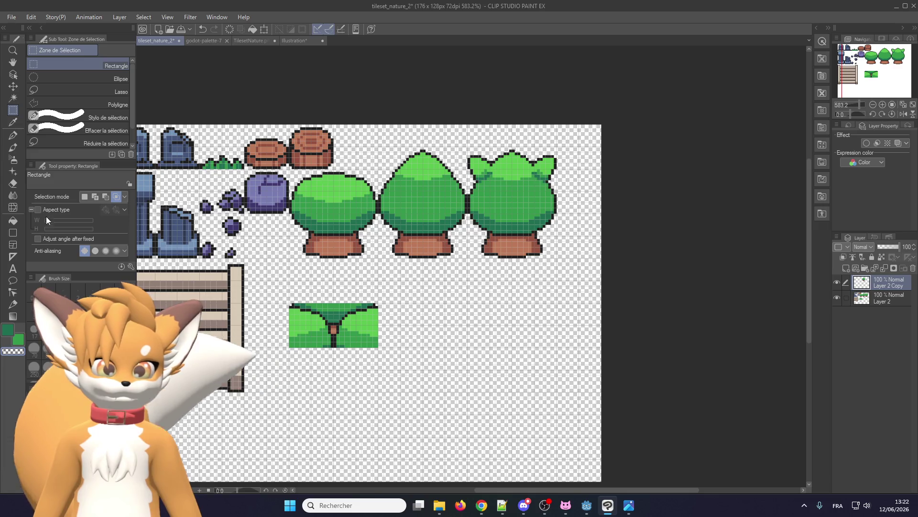
pyautogui.click(13, 86)
pyautogui.moveTo(421, 229); pyautogui.dragTo(502, 334)
pyautogui.scroll(-1, 416, 340)
pyautogui.scroll(2, 416, 340)
pyautogui.moveTo(450, 232); pyautogui.dragTo(355, 293)
pyautogui.scroll(1, 355, 293)
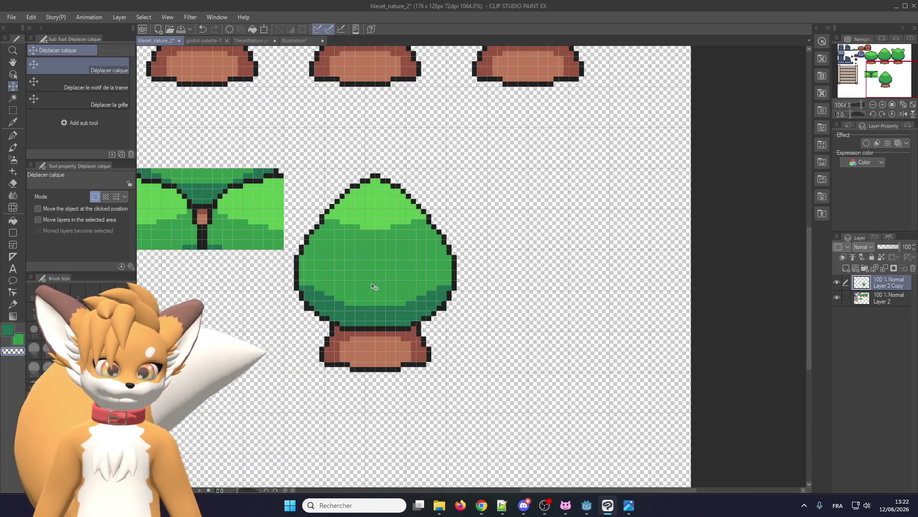
pyautogui.press('Left')
pyautogui.press('Left')
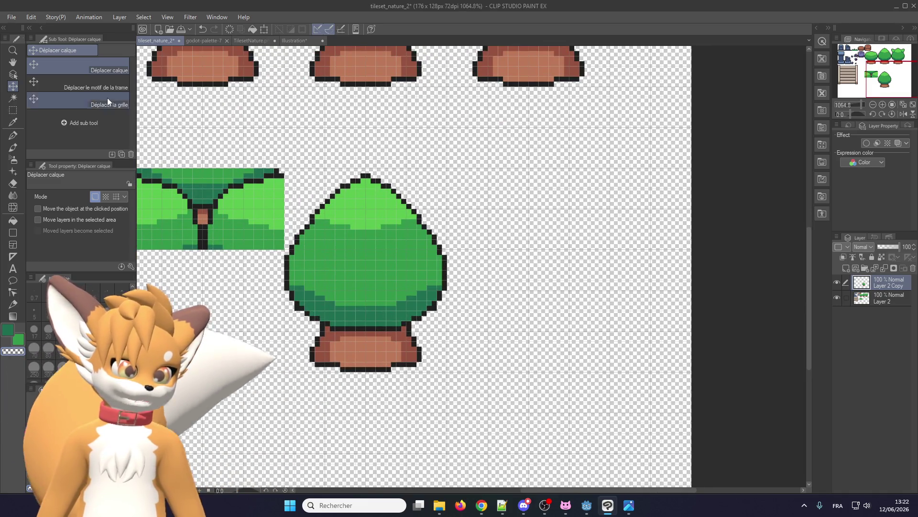
# Step: Paste a second copy of the pointed tree onto a new layer
pyautogui.press('m')
pyautogui.hotkey('ctrl', 'c')
pyautogui.hotkey('ctrl', 'v')
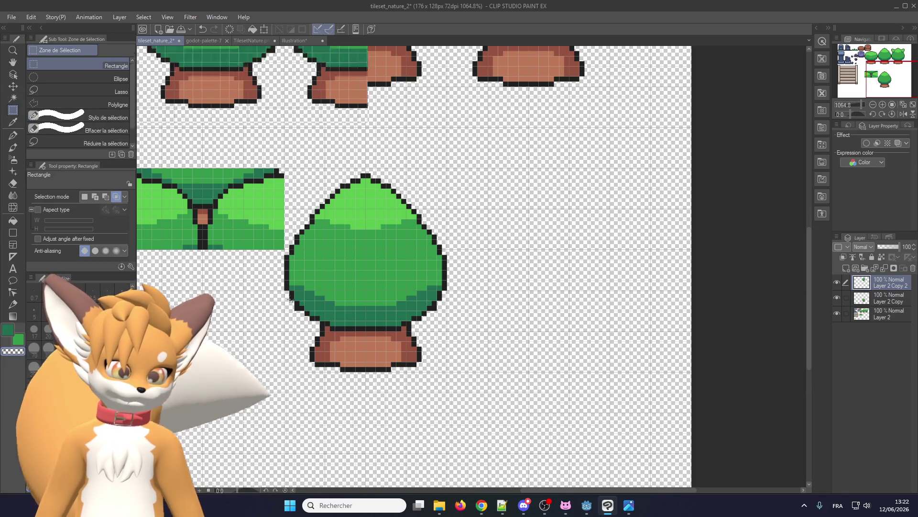
# Step: Place the second tree copy right beside the first one
pyautogui.scroll(-2, 268, 316)
pyautogui.click(13, 86)
pyautogui.moveTo(257, 202)
pyautogui.mouseDown()
pyautogui.moveTo(467, 328)
pyautogui.moveTo(366, 390)
pyautogui.mouseUp()
pyautogui.scroll(-1, 405, 314)
pyautogui.scroll(-1, 405, 314)
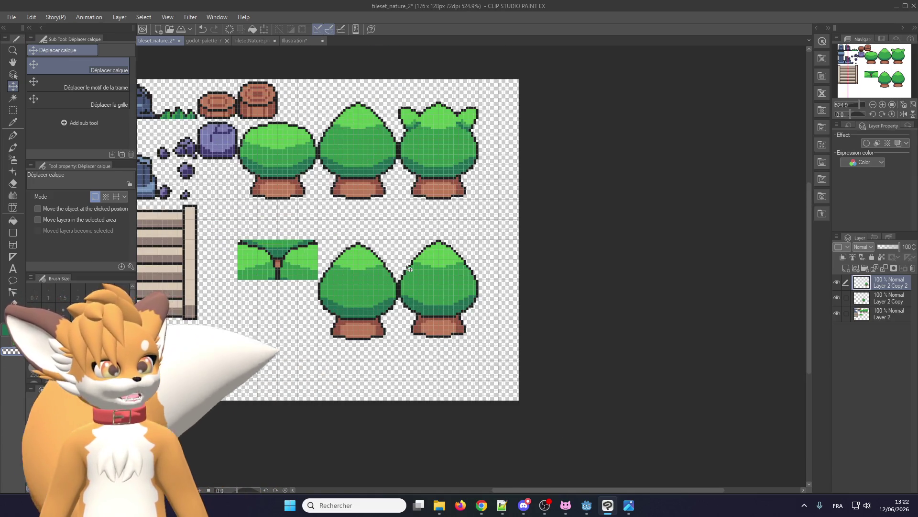
pyautogui.scroll(2, 436, 299)
pyautogui.scroll(-2, 447, 330)
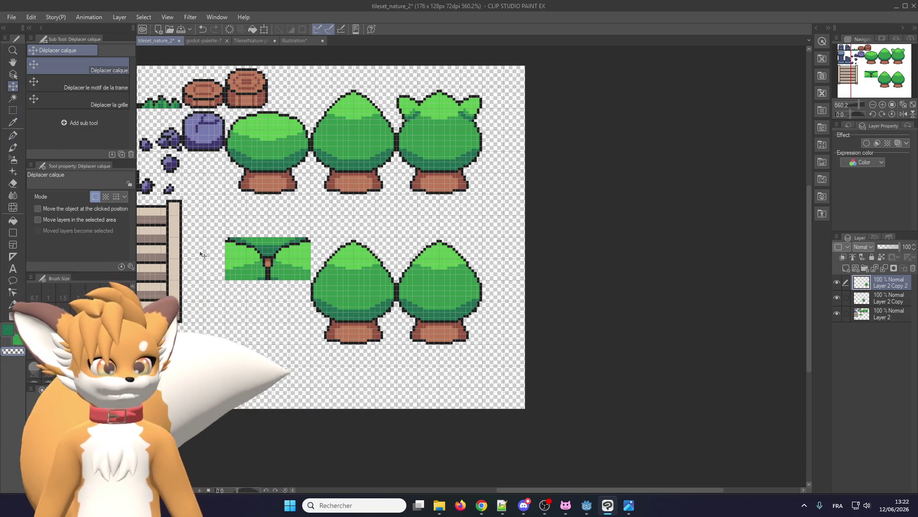
# Step: Paste a third tree copy, centre it between the lower pair and raise it to overlap both
pyautogui.press('m')
pyautogui.hotkey('ctrl', 'v')
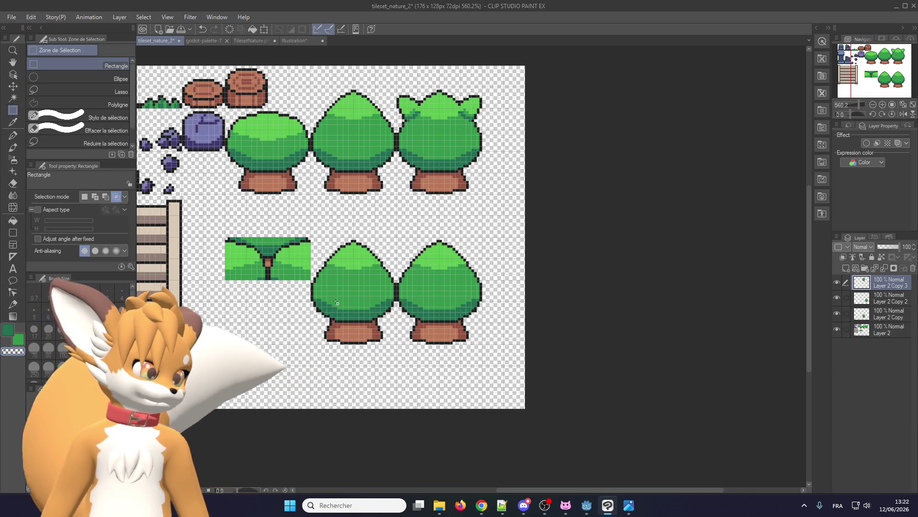
pyautogui.press('k')
pyautogui.moveTo(285, 289)
pyautogui.mouseDown()
pyautogui.moveTo(456, 287)
pyautogui.moveTo(309, 410)
pyautogui.moveTo(322, 419)
pyautogui.mouseUp()
pyautogui.scroll(2, 367, 329)
pyautogui.moveTo(424, 265); pyautogui.dragTo(424, 270)
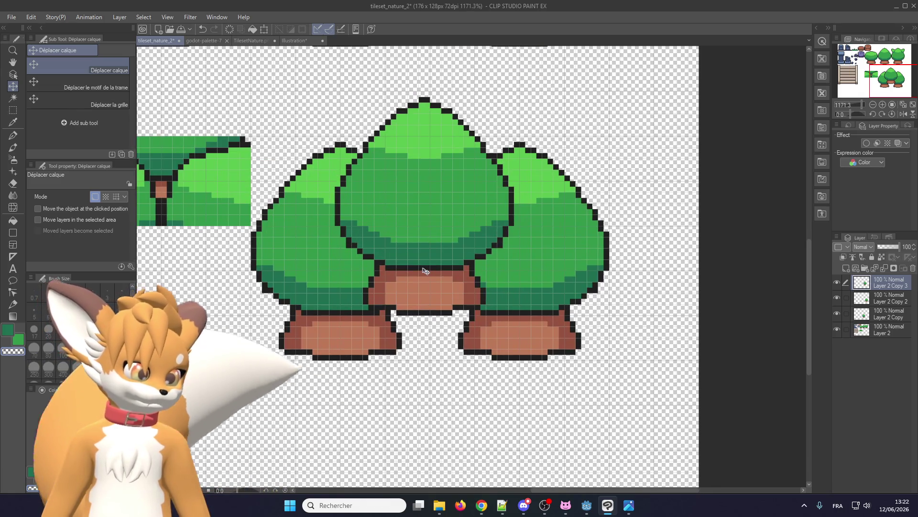
pyautogui.scroll(-1, 391, 307)
pyautogui.scroll(1, 396, 301)
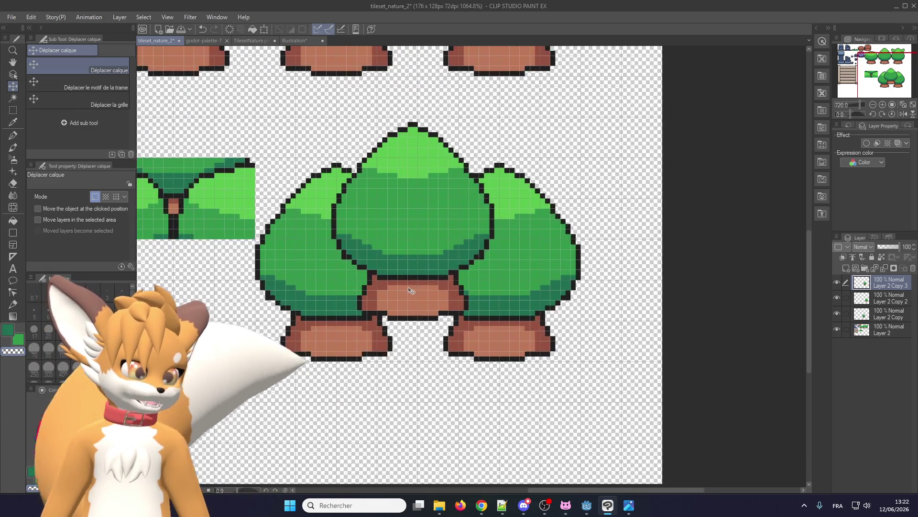
pyautogui.moveTo(410, 290)
pyautogui.mouseDown()
pyautogui.moveTo(410, 245)
pyautogui.moveTo(411, 253)
pyautogui.mouseUp()
pyautogui.scroll(-1, 410, 254)
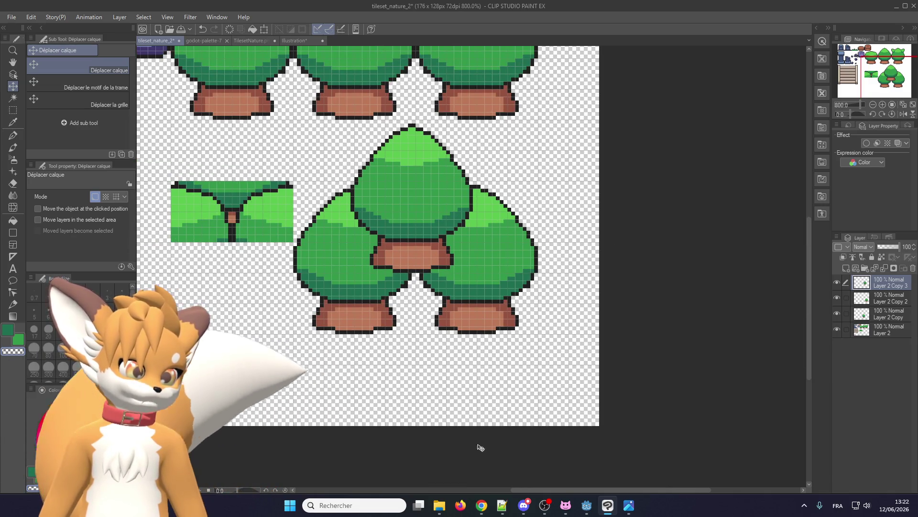
# Step: Switch back to the Godot Engine window
pyautogui.click(609, 510)
pyautogui.scroll(2, 348, 250)
pyautogui.scroll(-2, 348, 250)
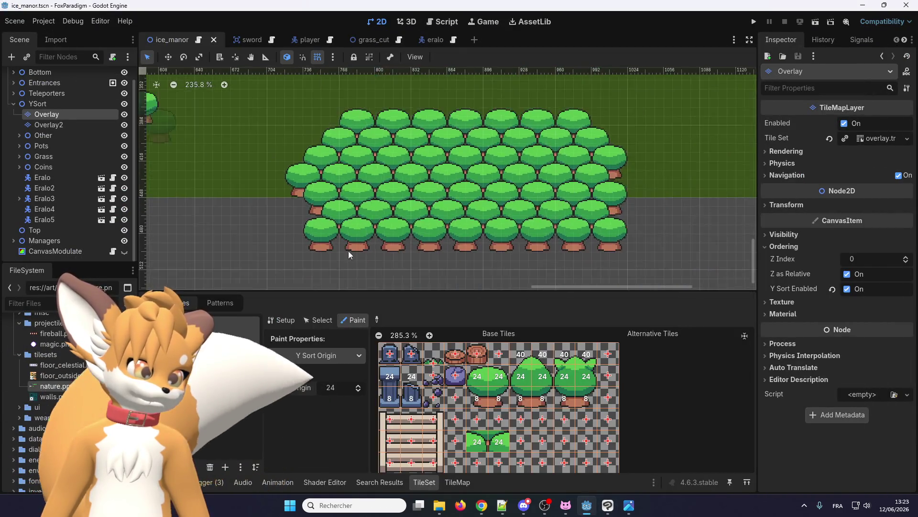
# Step: Zoom in and out over the Overlay layer's forest block, then return to Clip Studio Paint
pyautogui.scroll(4, 309, 254)
pyautogui.scroll(-2, 348, 205)
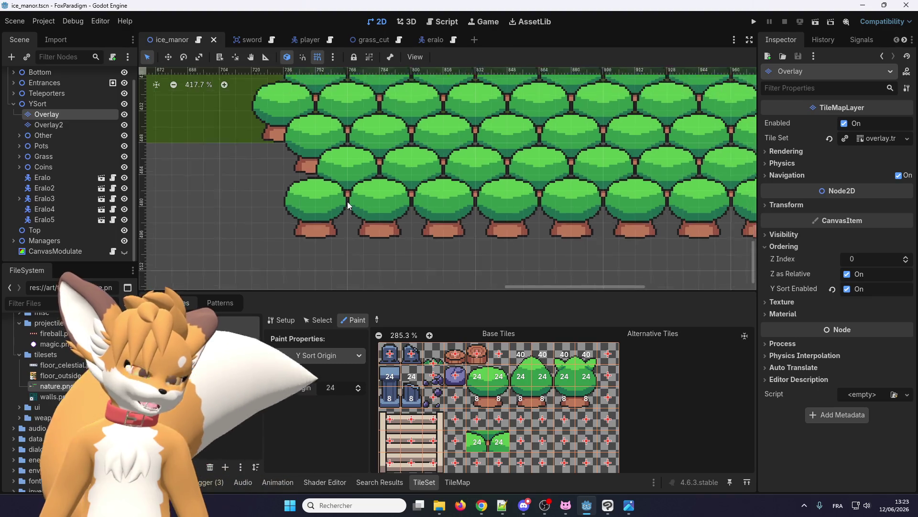
pyautogui.scroll(-3, 347, 224)
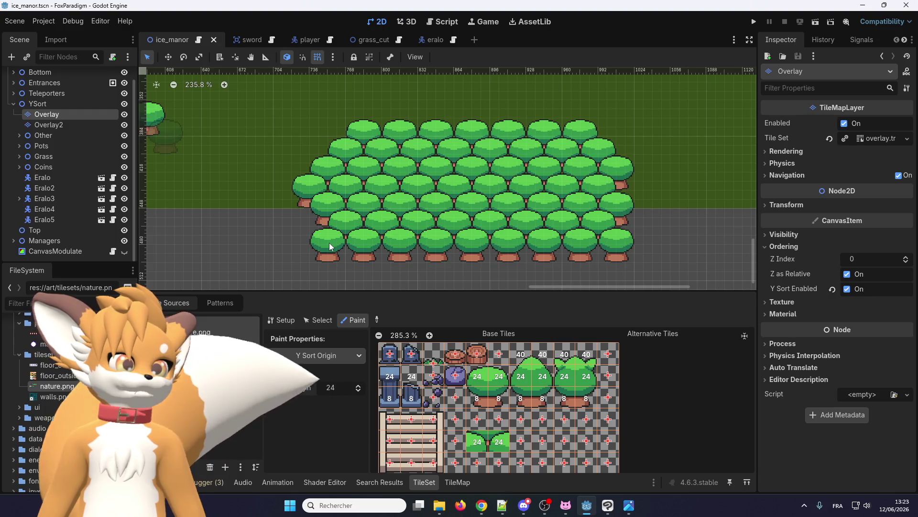
pyautogui.scroll(1, 331, 247)
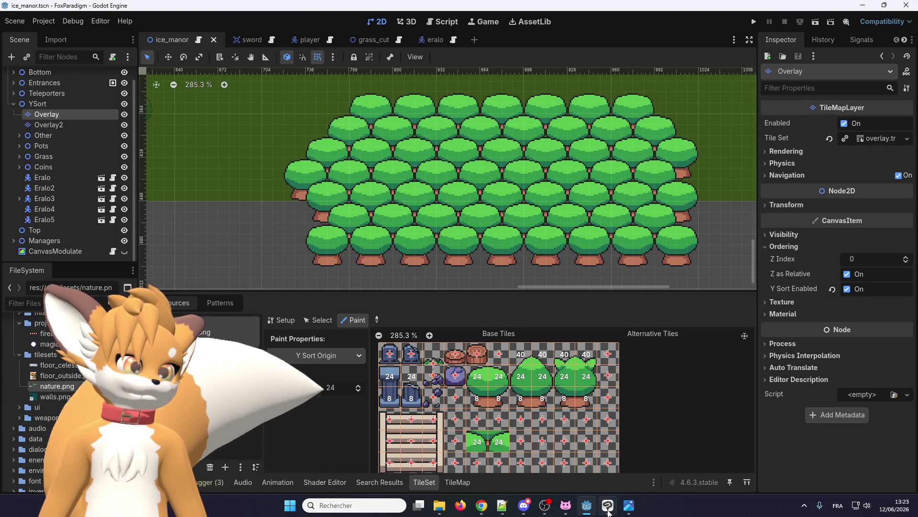
pyautogui.click(608, 508)
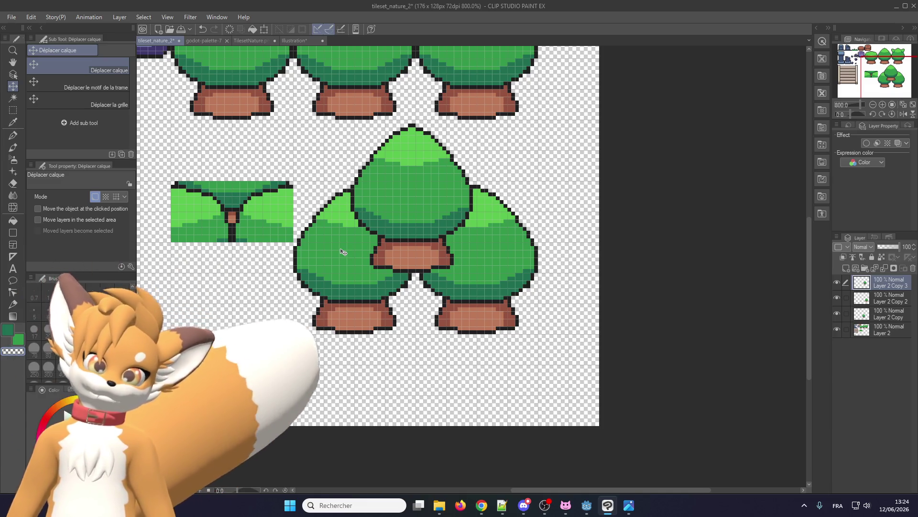
# Step: Nudge Layer 2 Copy 3's middle tree into place and move its layer below the side-tree layers
pyautogui.scroll(-3, 363, 251)
pyautogui.scroll(3, 395, 252)
pyautogui.scroll(1, 394, 252)
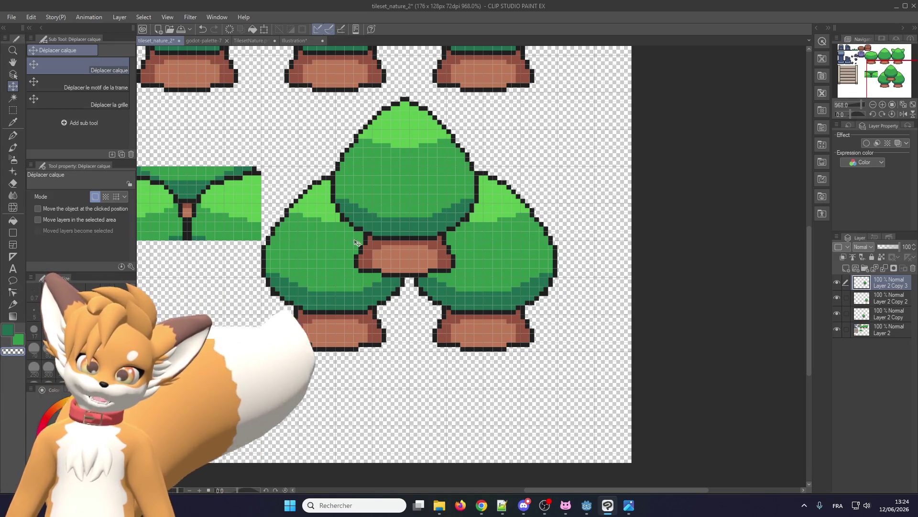
pyautogui.scroll(-1, 311, 330)
pyautogui.scroll(2, 312, 269)
pyautogui.scroll(-1, 312, 269)
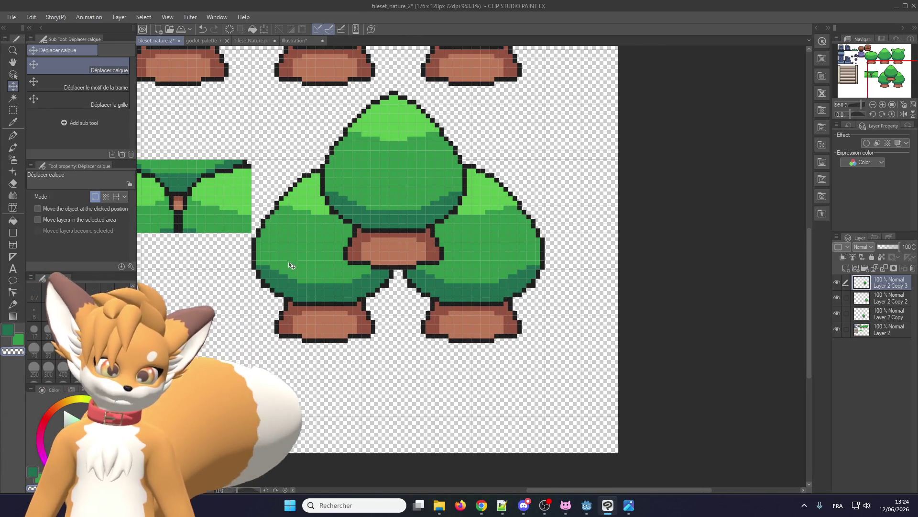
pyautogui.scroll(2, 350, 236)
pyautogui.press('Down')
pyautogui.press('Down')
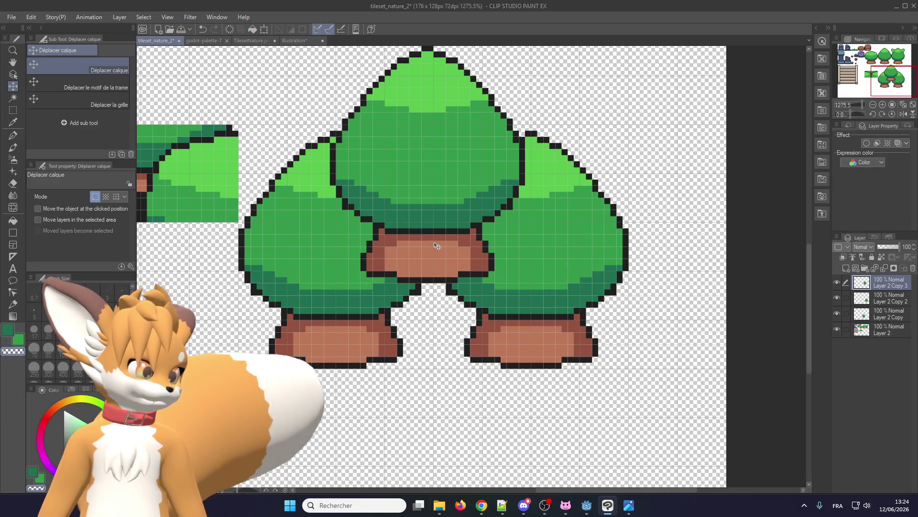
pyautogui.scroll(1, 436, 246)
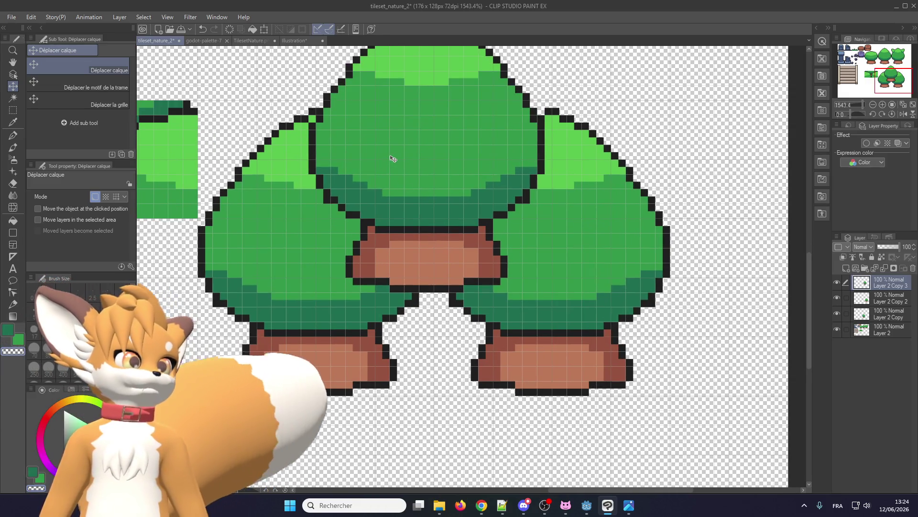
pyautogui.press('Left')
pyautogui.press('Left')
pyautogui.press('Right')
pyautogui.press('Right')
pyautogui.moveTo(395, 158); pyautogui.dragTo(401, 157)
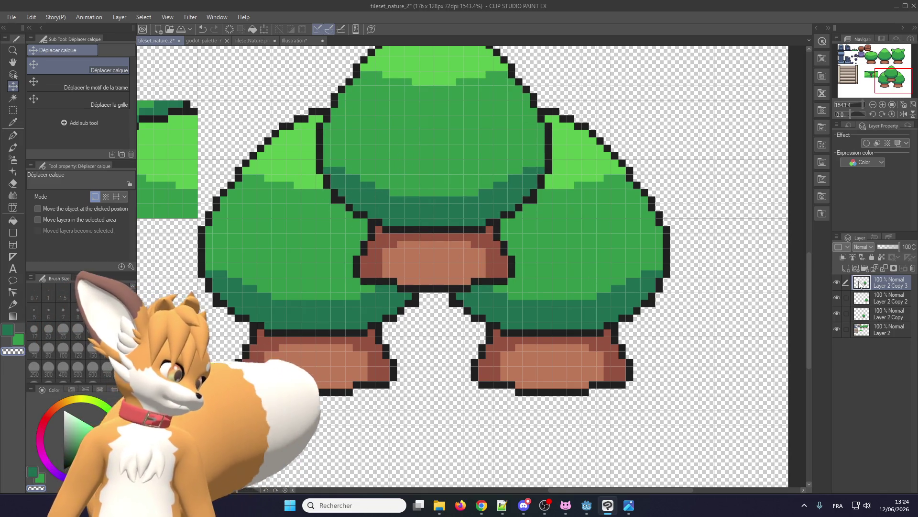
pyautogui.moveTo(860, 285); pyautogui.dragTo(861, 321)
pyautogui.scroll(-2, 462, 271)
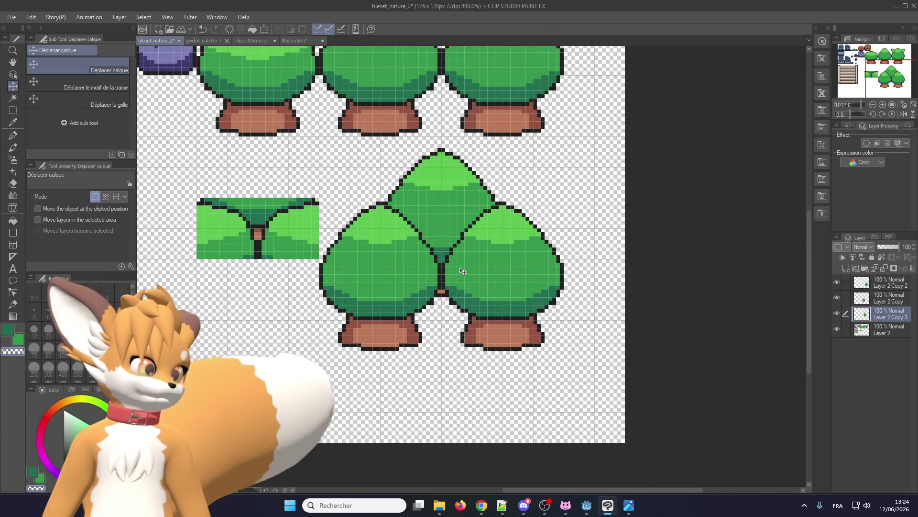
# Step: Try a selection over the overlapping canopies, clear it, and merge the three tree layers into one
pyautogui.click(13, 110)
pyautogui.scroll(1, 400, 193)
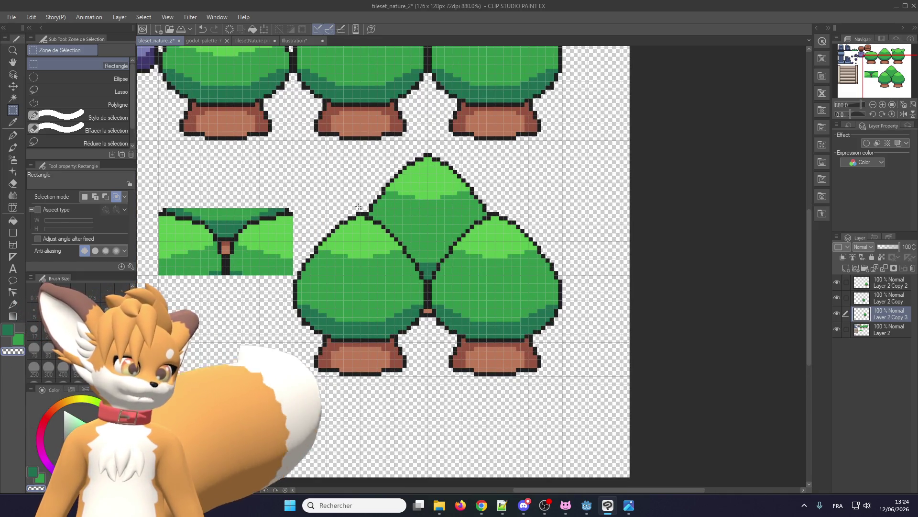
pyautogui.moveTo(358, 207); pyautogui.dragTo(530, 277)
pyautogui.scroll(1, 356, 209)
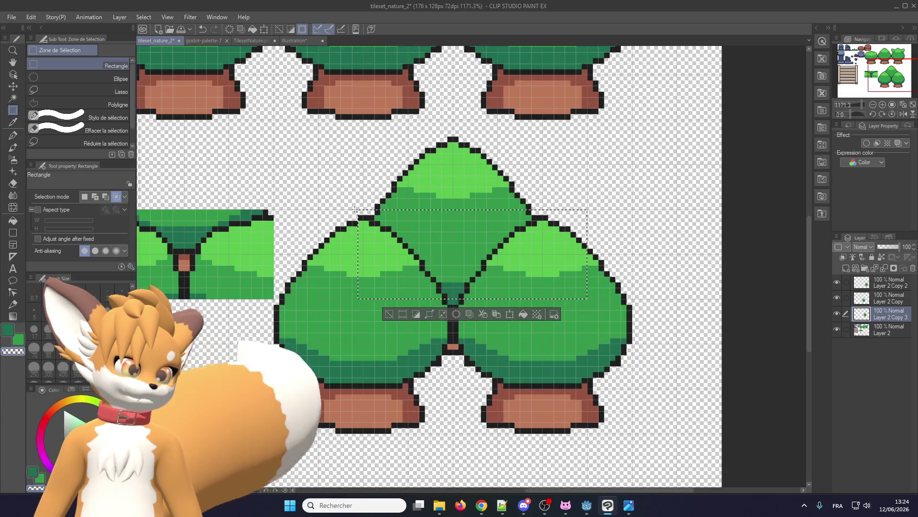
pyautogui.click(353, 210)
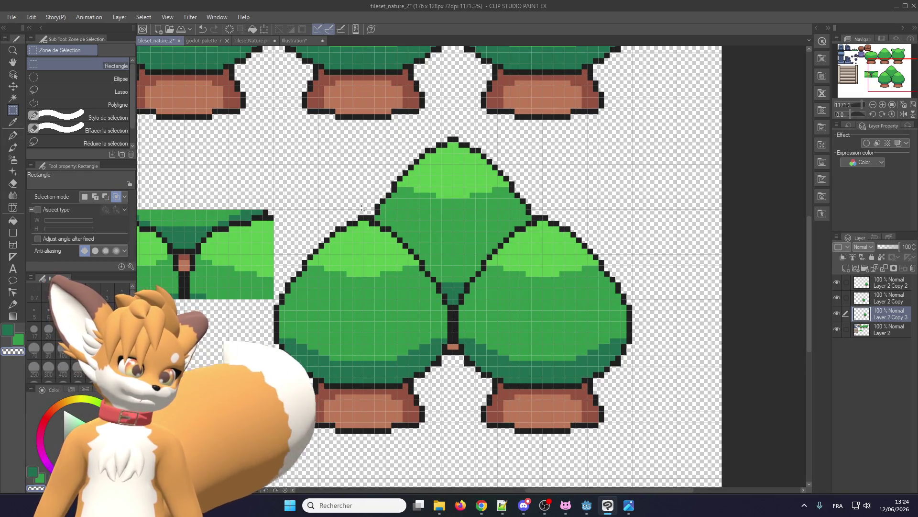
pyautogui.click(884, 268)
pyautogui.click(884, 267)
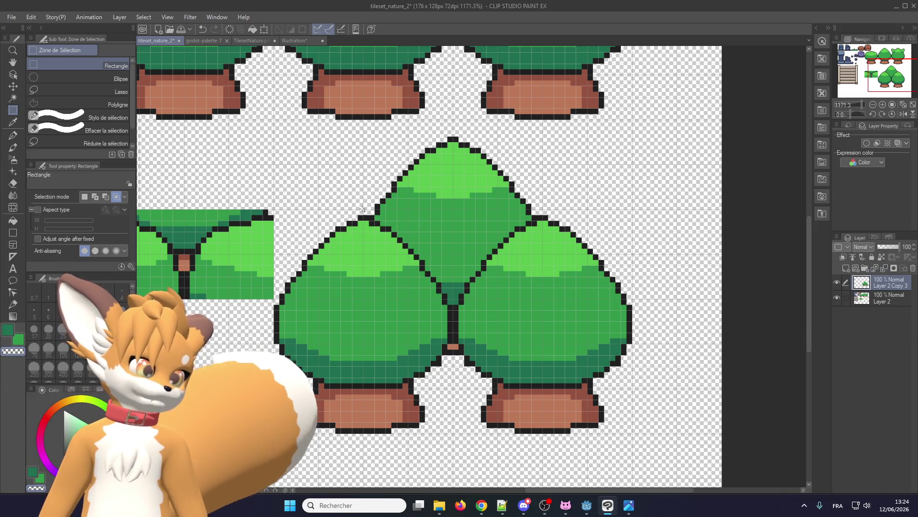
# Step: Cut the rectangular centre block out of the merged tree cluster and paste it as a new layer
pyautogui.moveTo(391, 211)
pyautogui.mouseDown()
pyautogui.moveTo(546, 250)
pyautogui.moveTo(545, 301)
pyautogui.mouseUp()
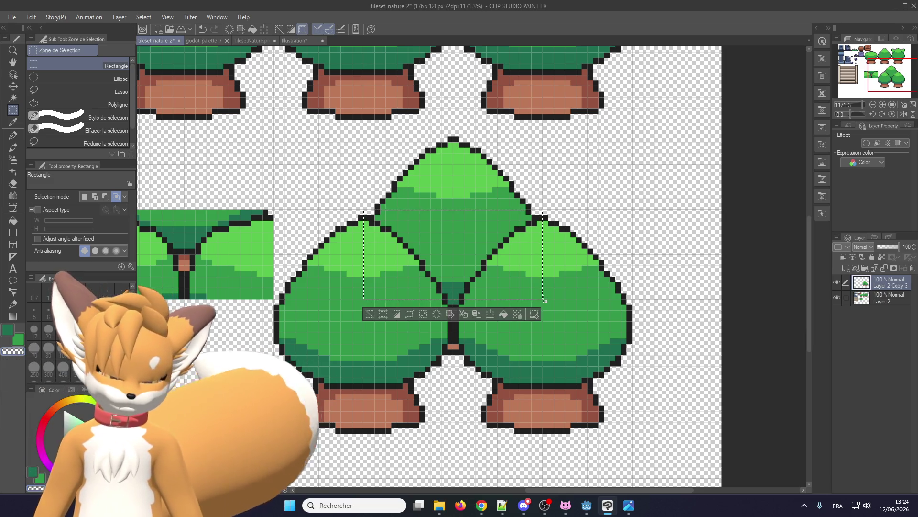
pyautogui.press('Delete')
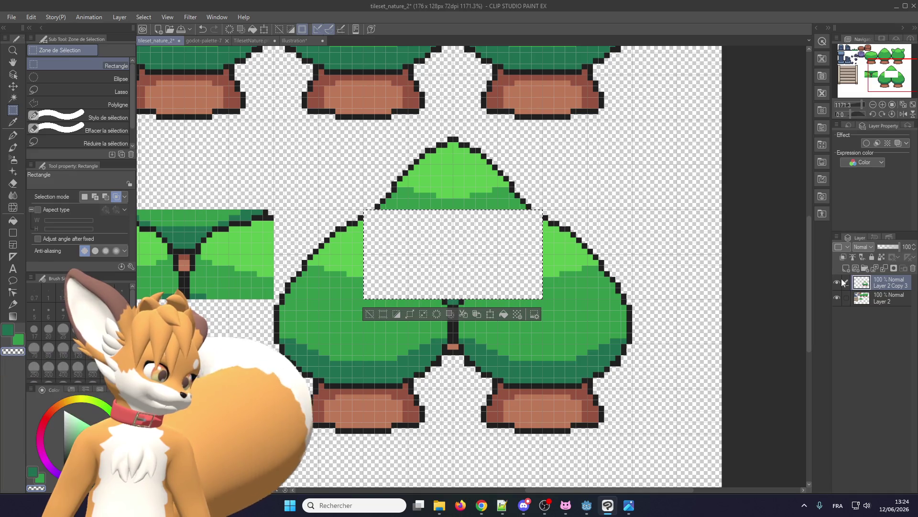
pyautogui.scroll(-2, 792, 282)
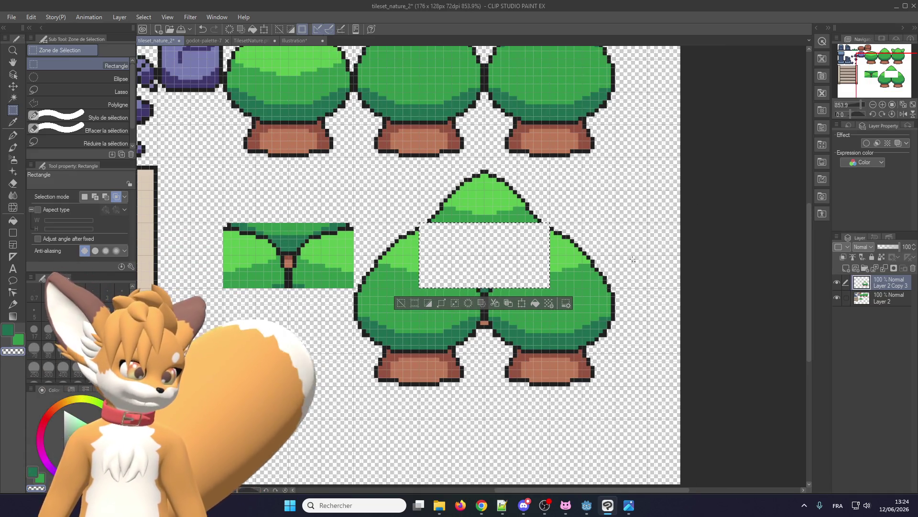
pyautogui.hotkey('ctrl', 'v')
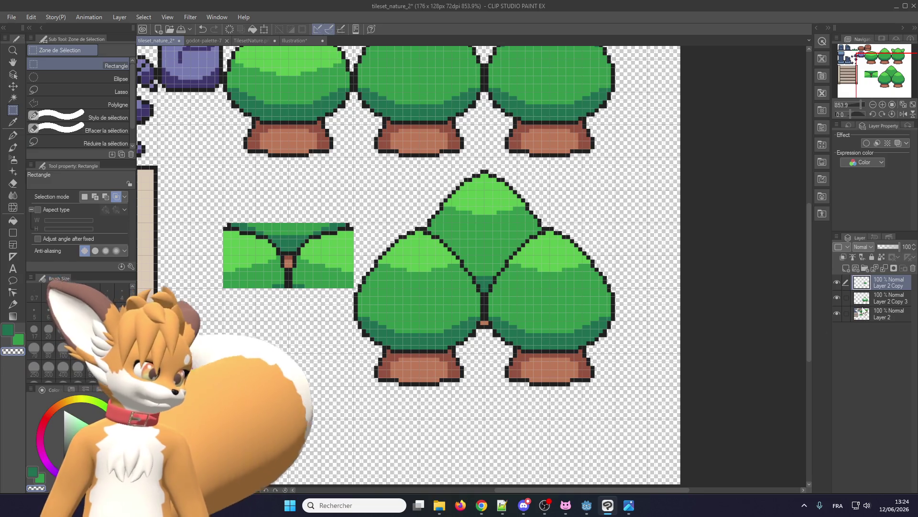
# Step: Fade the overlapping-trees layer, Layer 2 Copy 3, to 30% opacity and hide it
pyautogui.click(887, 297)
pyautogui.click(877, 246)
pyautogui.moveTo(877, 246); pyautogui.dragTo(884, 246)
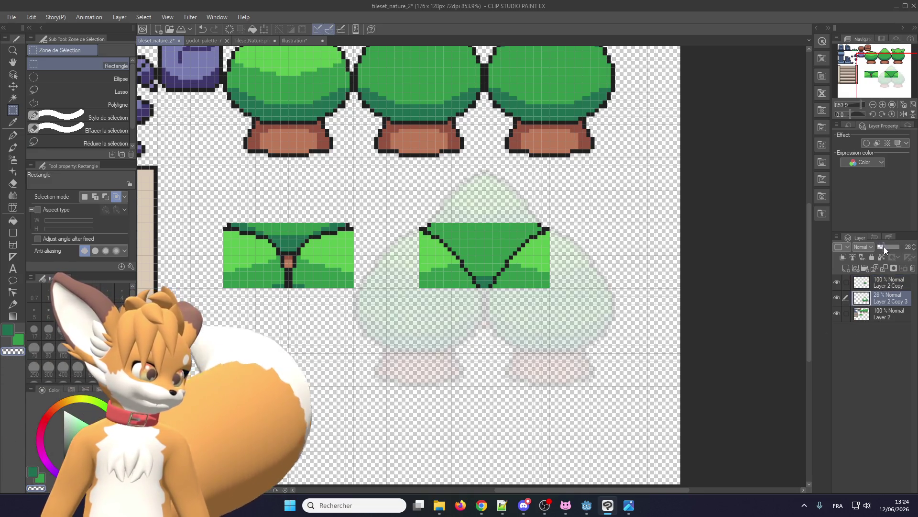
pyautogui.click(13, 86)
pyautogui.scroll(2, 460, 259)
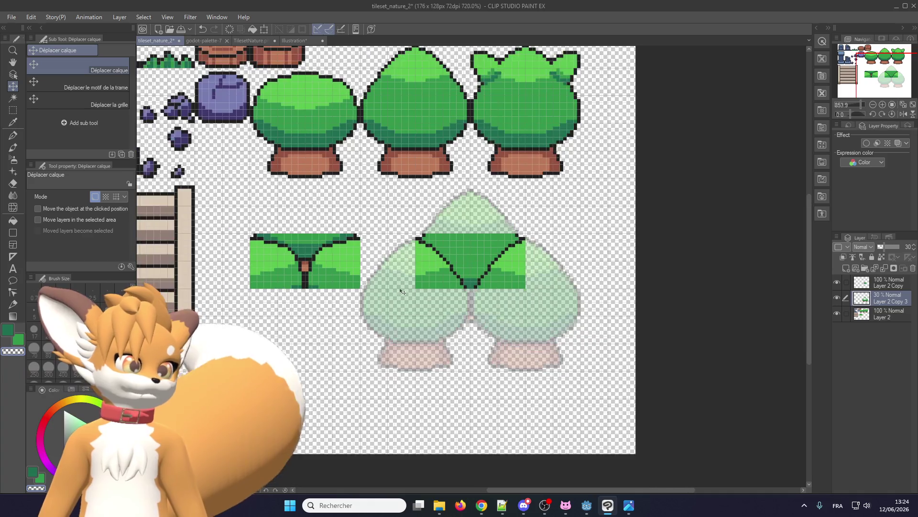
pyautogui.scroll(-2, 458, 261)
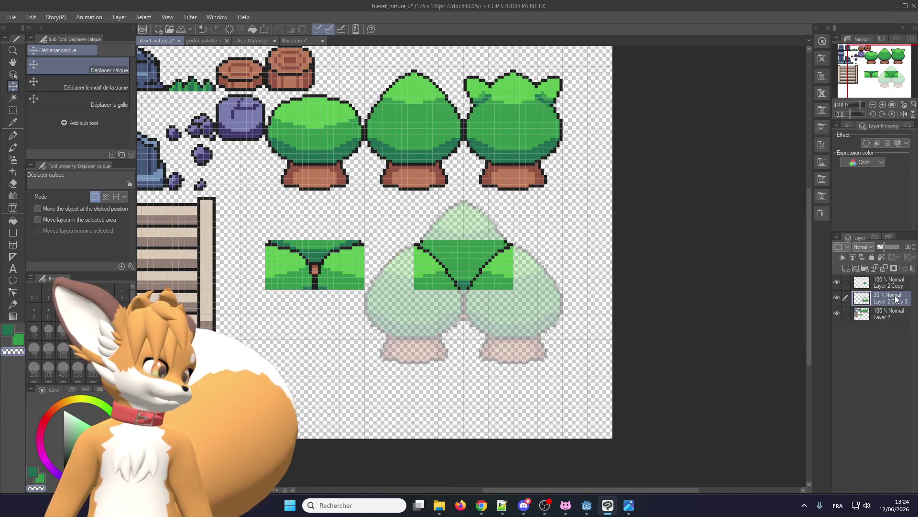
pyautogui.click(837, 299)
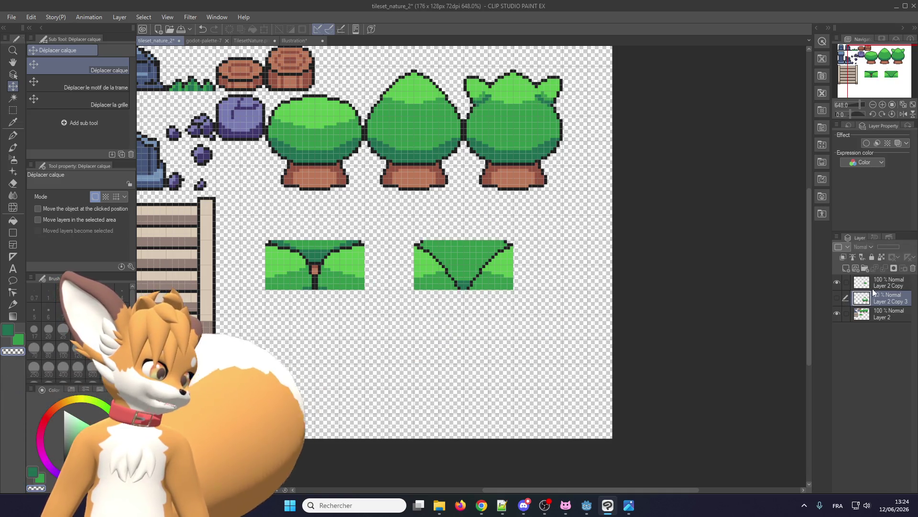
# Step: Select the merged-canopy layer, Layer 2 Copy, and save the tileset file
pyautogui.click(884, 283)
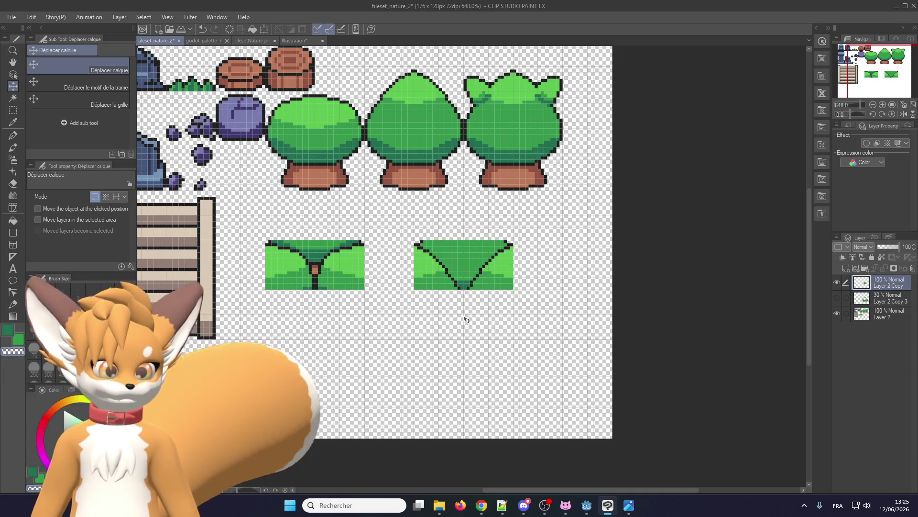
pyautogui.hotkey('ctrl', 's')
pyautogui.scroll(-1, 411, 268)
pyautogui.scroll(2, 394, 217)
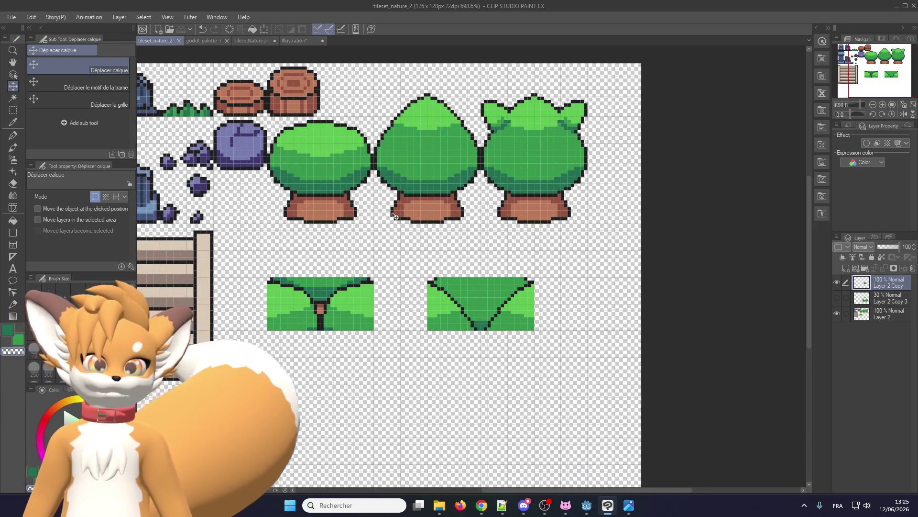
pyautogui.scroll(-1, 394, 217)
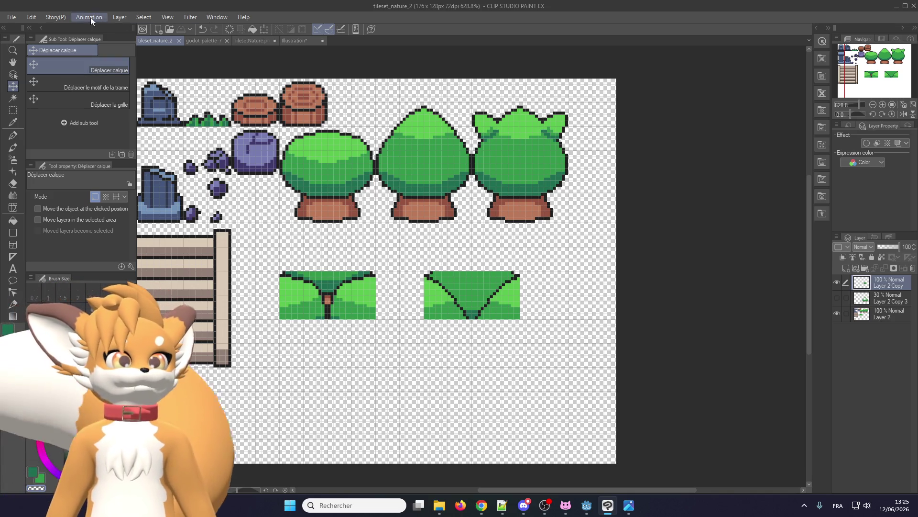
# Step: Export the tileset as PNG overwriting the tileset_nature_2 image, then return to Godot
pyautogui.click(11, 17)
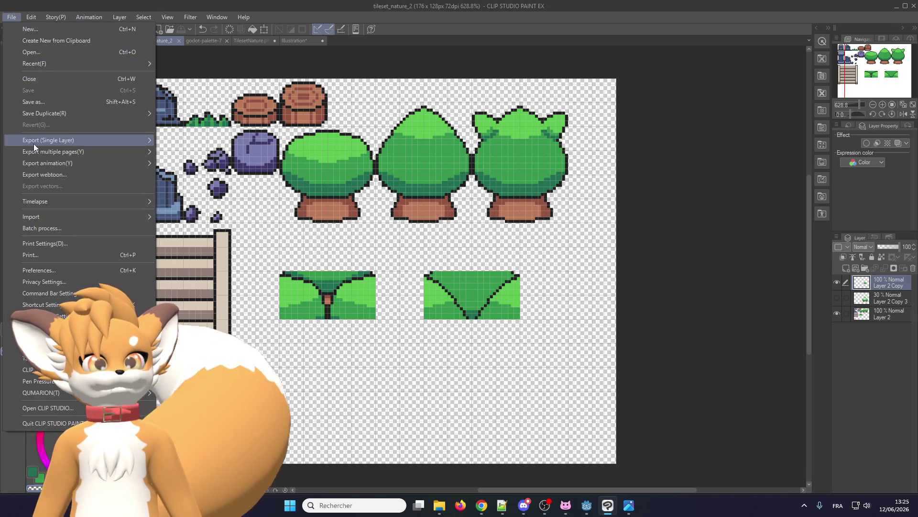
pyautogui.moveTo(33, 142)
pyautogui.click(188, 164)
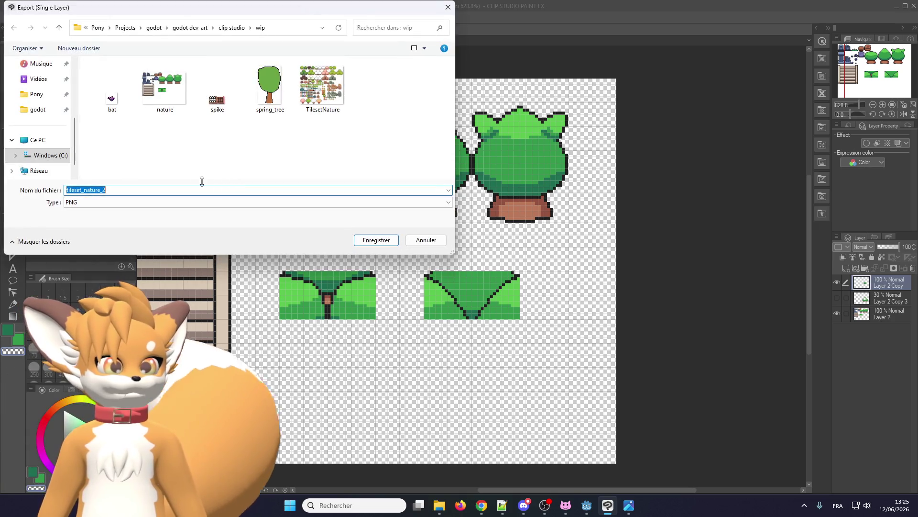
pyautogui.click(166, 107)
pyautogui.click(377, 239)
pyautogui.click(479, 254)
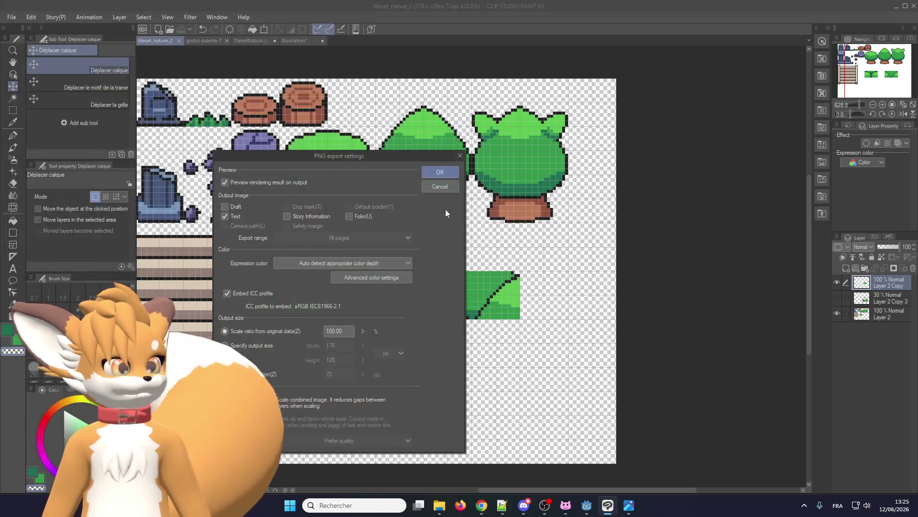
pyautogui.click(438, 172)
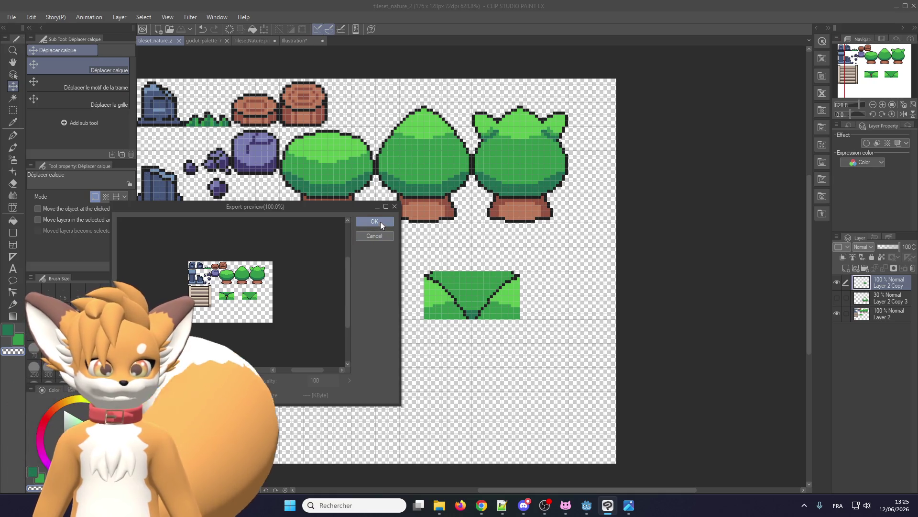
pyautogui.click(375, 221)
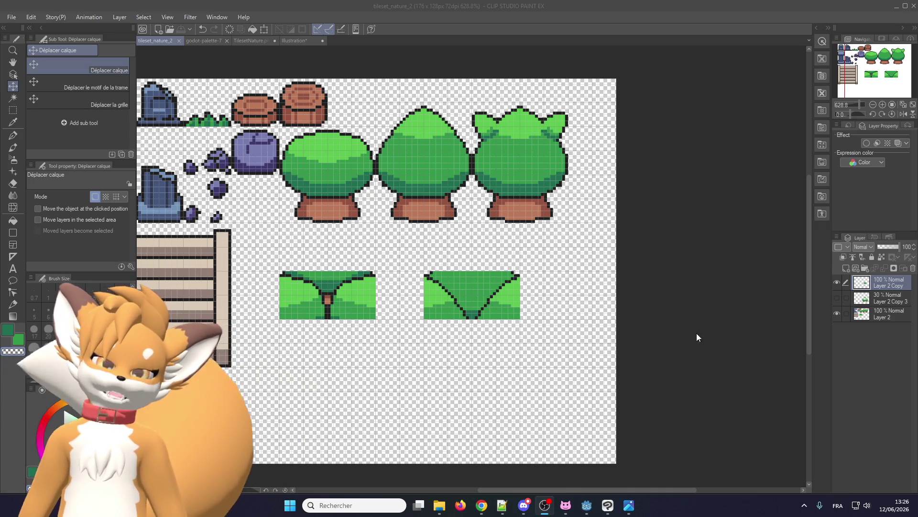
pyautogui.scroll(2, 503, 268)
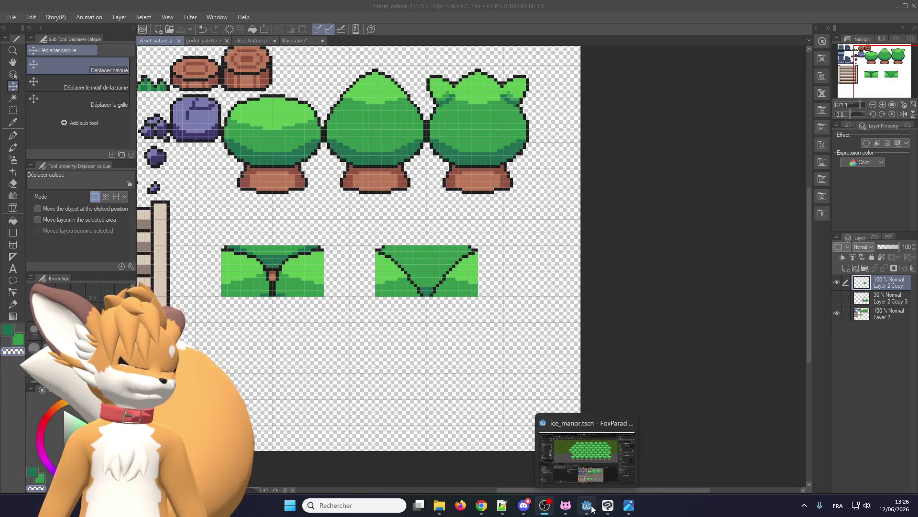
pyautogui.click(592, 508)
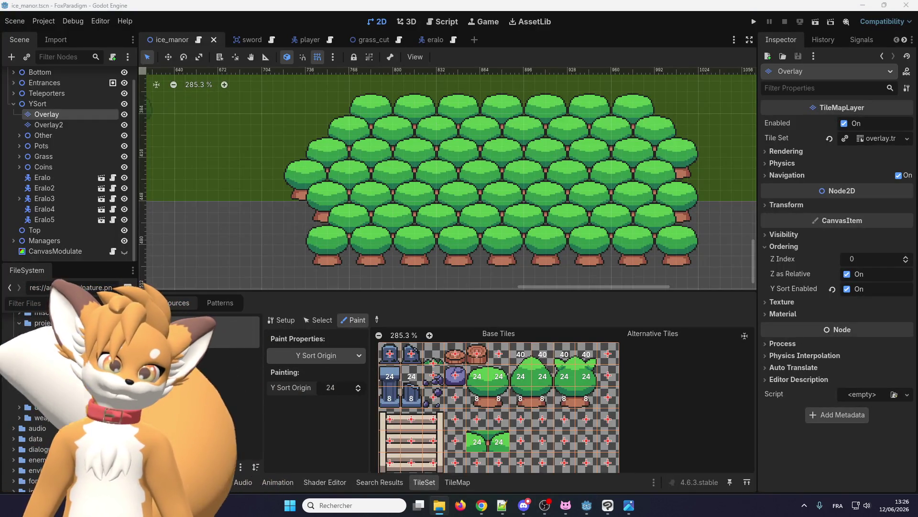
# Step: Paint Y Sort Origin 24 onto the new merged-canopy tile in the atlas, then open the TileMap panel
pyautogui.hscroll(5, 450, 177)
pyautogui.scroll(1, 564, 455)
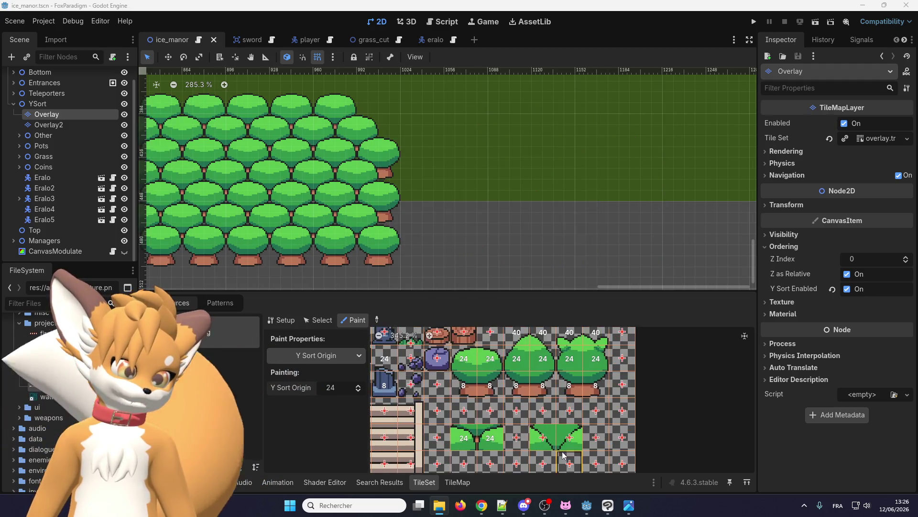
pyautogui.click(555, 438)
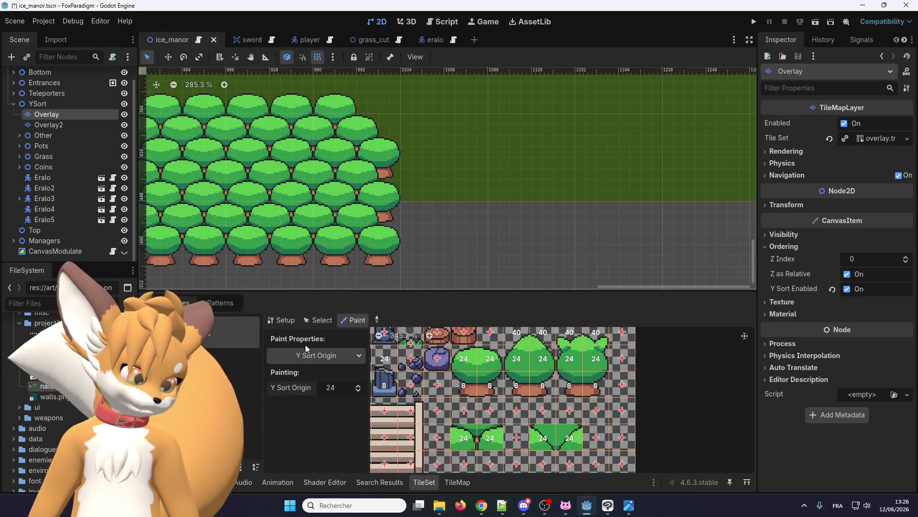
pyautogui.scroll(-4, 419, 208)
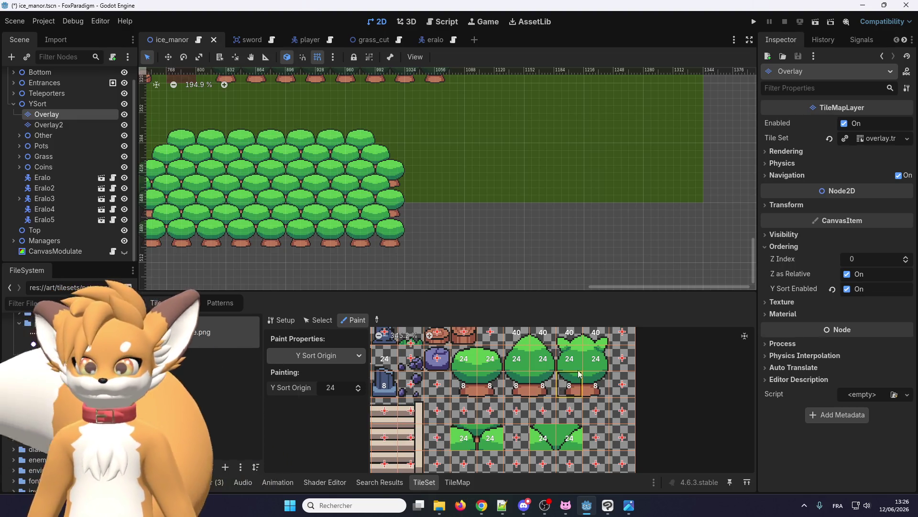
pyautogui.scroll(-3, 474, 215)
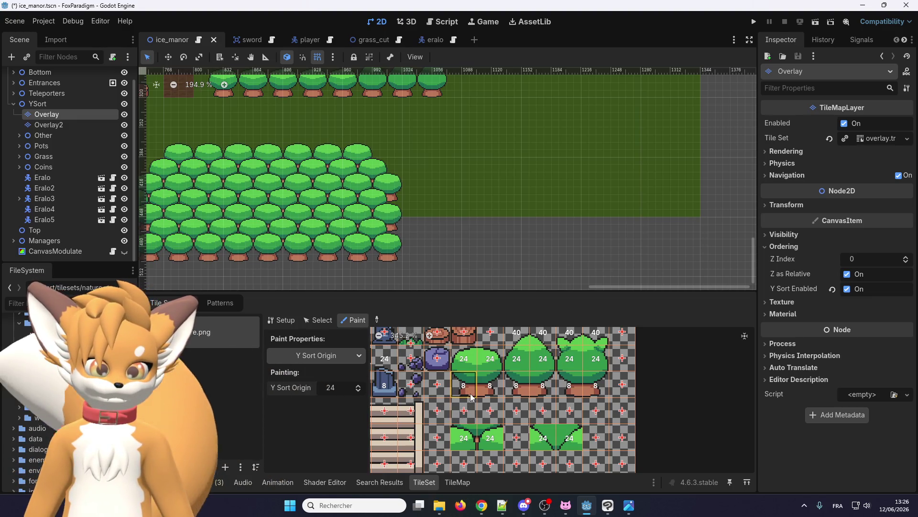
pyautogui.scroll(1, 471, 396)
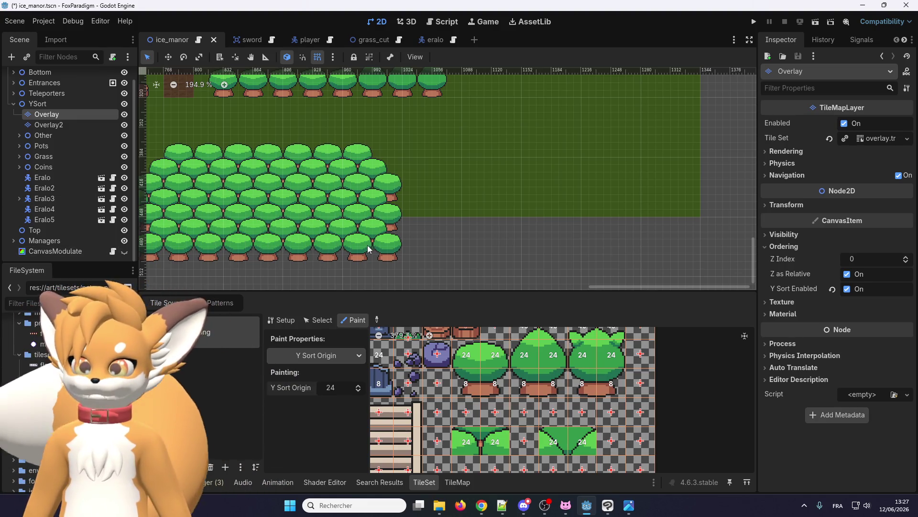
pyautogui.scroll(-3, 523, 436)
pyautogui.scroll(2, 522, 436)
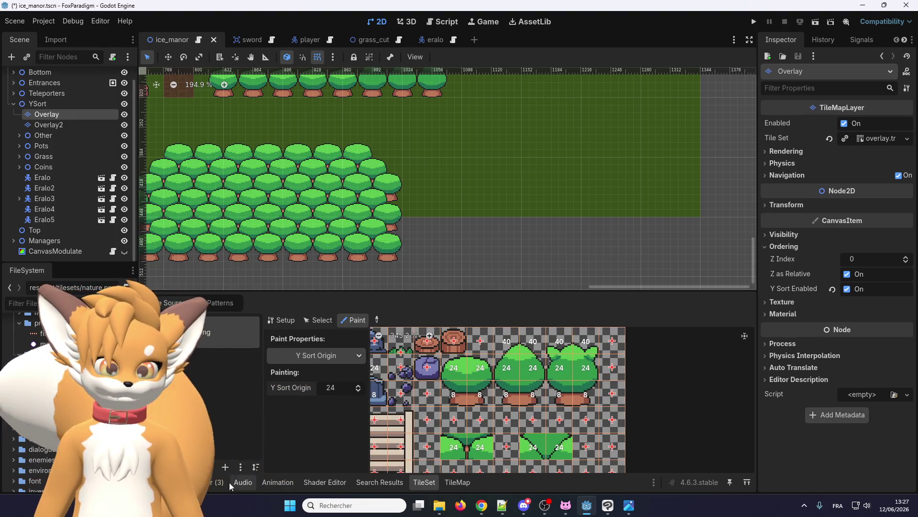
pyautogui.click(455, 482)
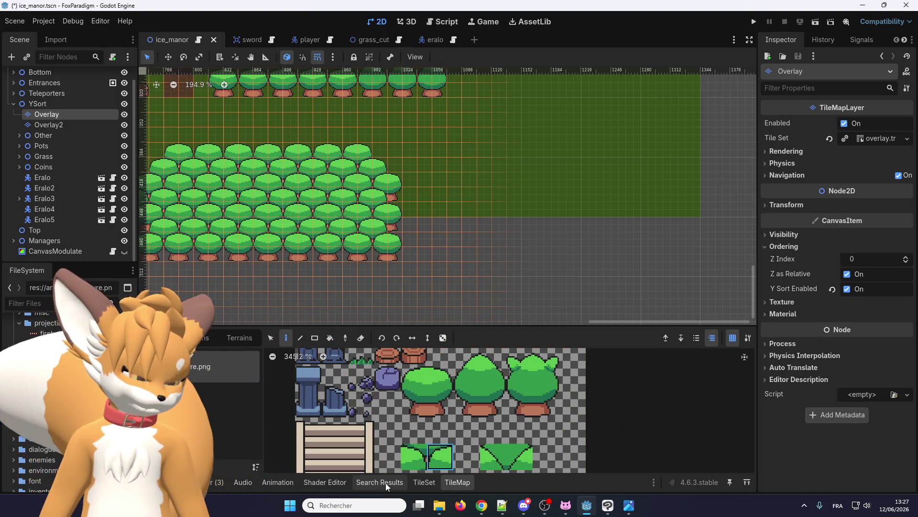
# Step: Back in the TileSet panel, paint a Physics Layer 0 collision polygon onto the new canopy tile
pyautogui.click(424, 482)
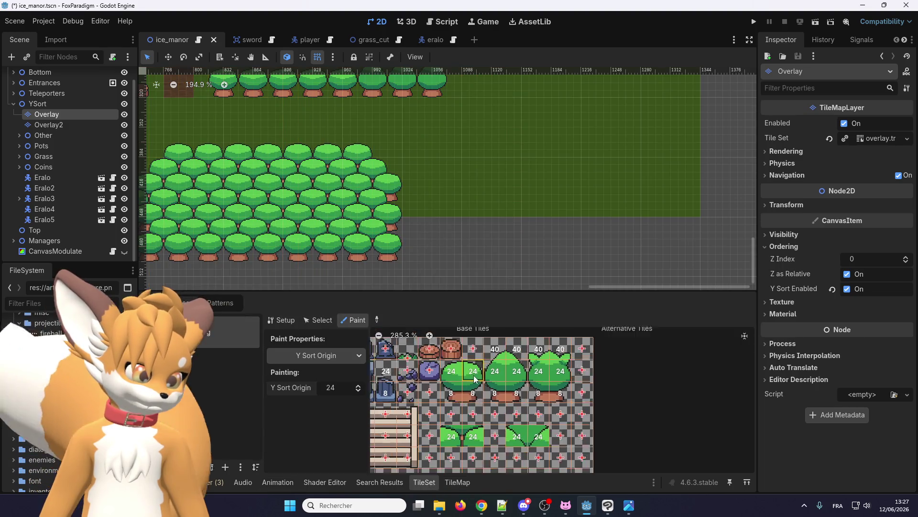
pyautogui.click(314, 355)
pyautogui.click(317, 434)
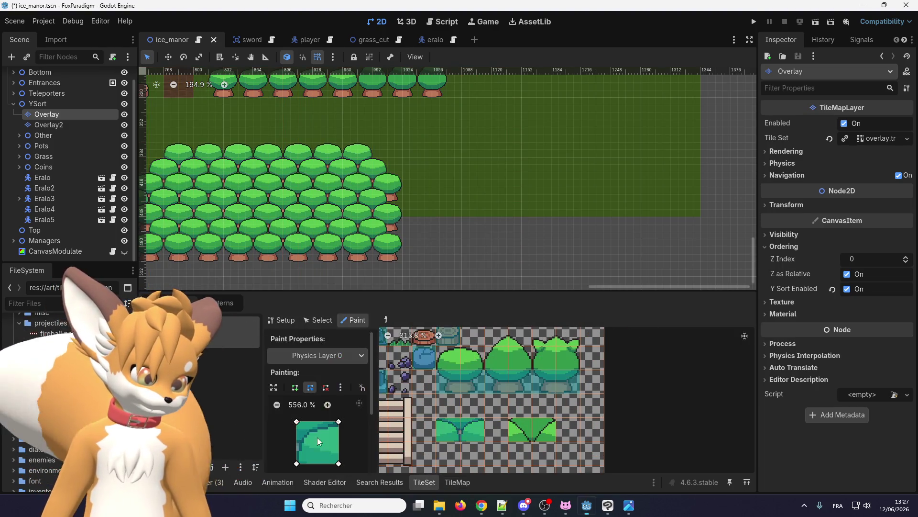
pyautogui.click(513, 432)
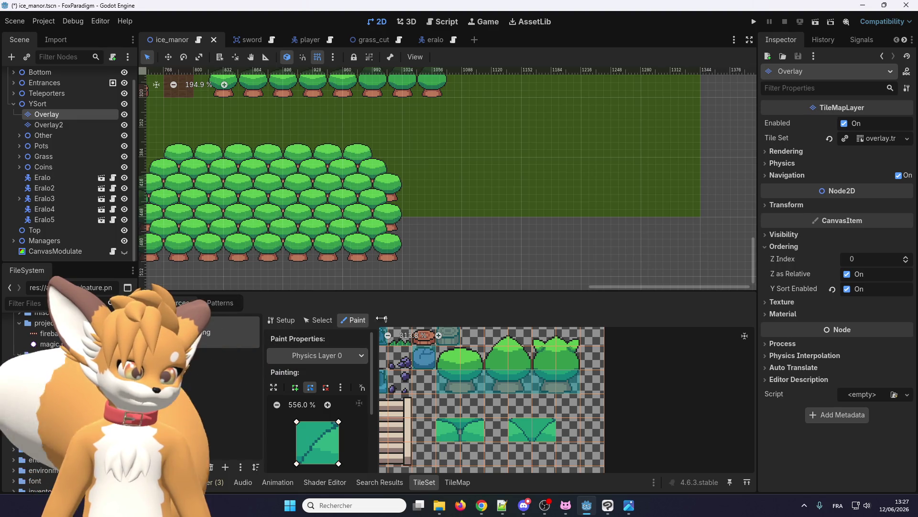
# Step: In the TileMap panel, select the new merged-canopy tile pair for painting
pyautogui.click(441, 481)
pyautogui.moveTo(476, 440); pyautogui.dragTo(500, 440)
pyautogui.scroll(1, 466, 213)
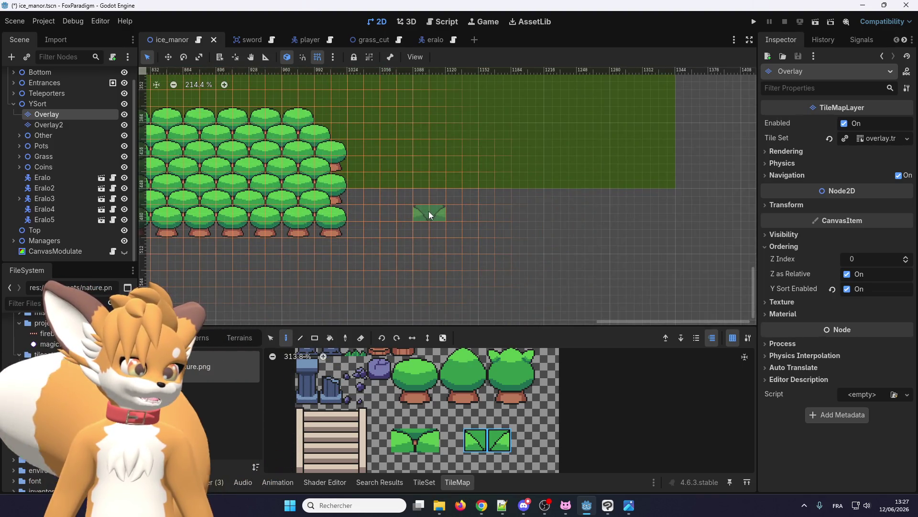
# Step: Pencil-paint merged-canopy tiles along the lower row and the upper canopy edge row
pyautogui.moveTo(429, 211); pyautogui.dragTo(638, 211)
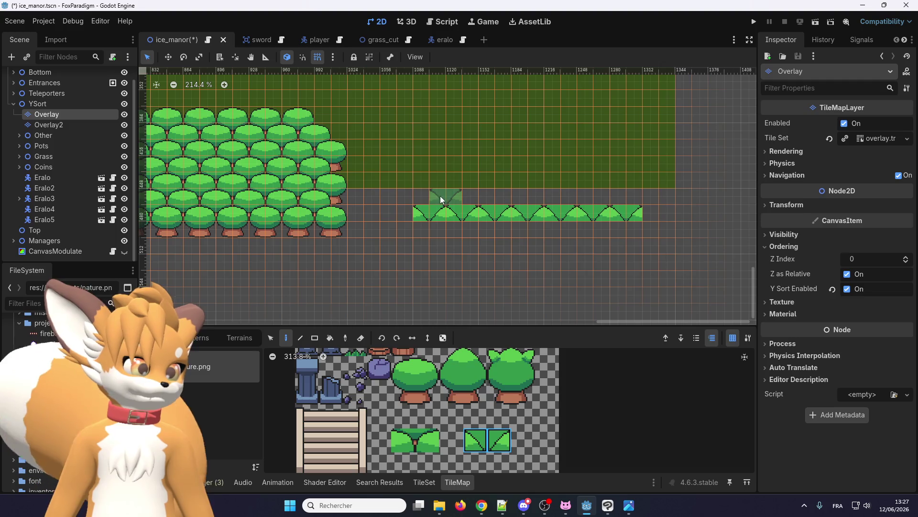
pyautogui.moveTo(444, 197); pyautogui.dragTo(492, 197)
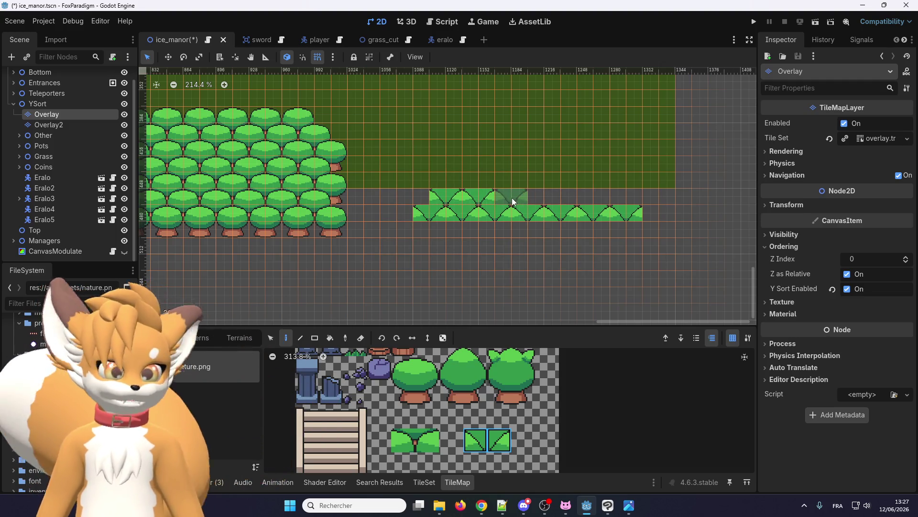
pyautogui.click(546, 198)
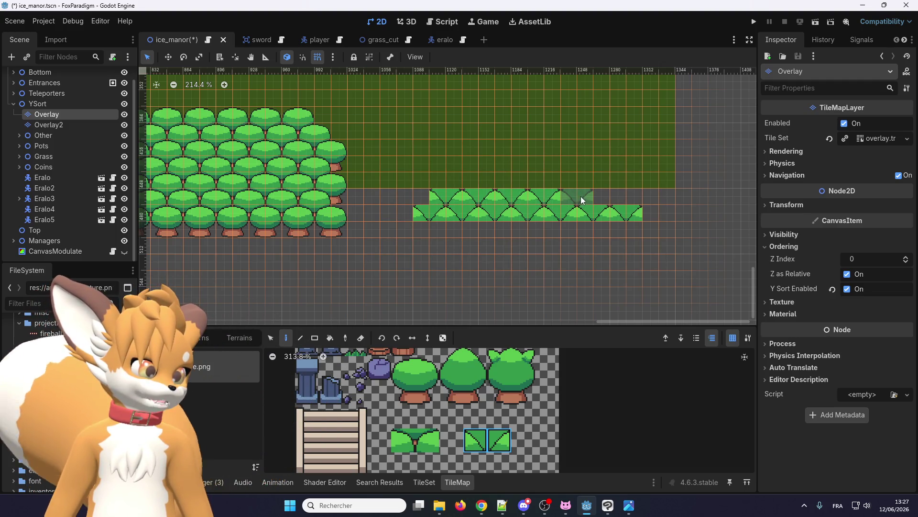
pyautogui.moveTo(576, 197); pyautogui.dragTo(624, 199)
pyautogui.scroll(2, 597, 215)
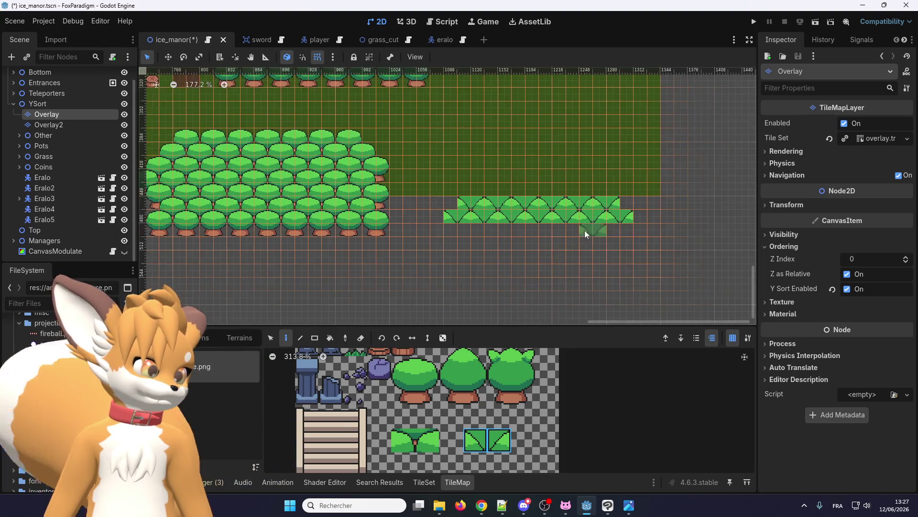
pyautogui.click(419, 201)
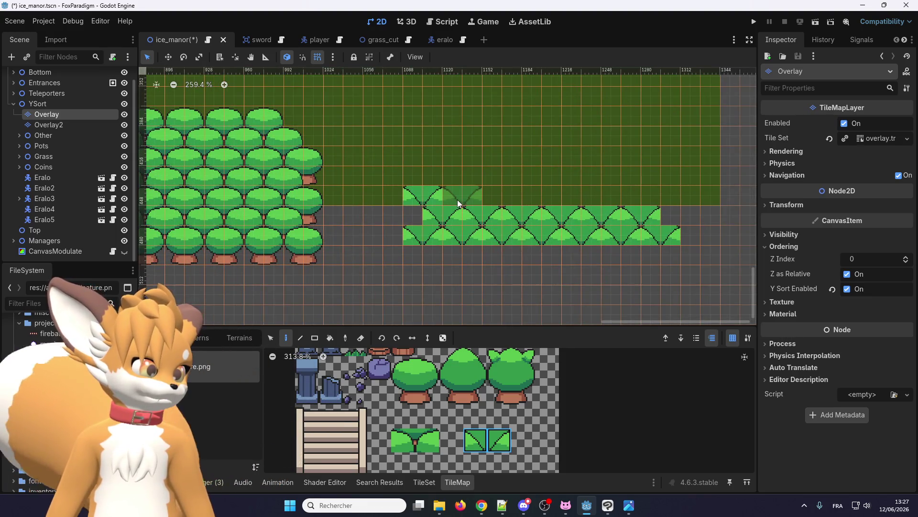
# Step: Rect-fill three stacked canopy rows, each higher row wider, above the forest
pyautogui.click(314, 337)
pyautogui.moveTo(450, 194); pyautogui.dragTo(670, 187)
pyautogui.moveTo(432, 176); pyautogui.dragTo(647, 170)
pyautogui.moveTo(412, 156); pyautogui.dragTo(667, 154)
pyautogui.scroll(1, 553, 191)
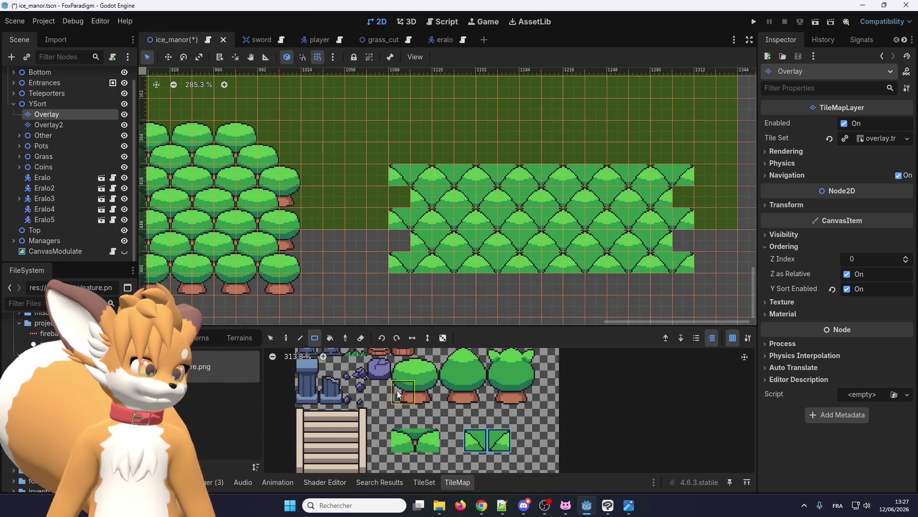
# Step: Paint a row of the two tree-trunk tiles beneath the forest block
pyautogui.moveTo(451, 397); pyautogui.dragTo(475, 397)
pyautogui.scroll(1, 401, 250)
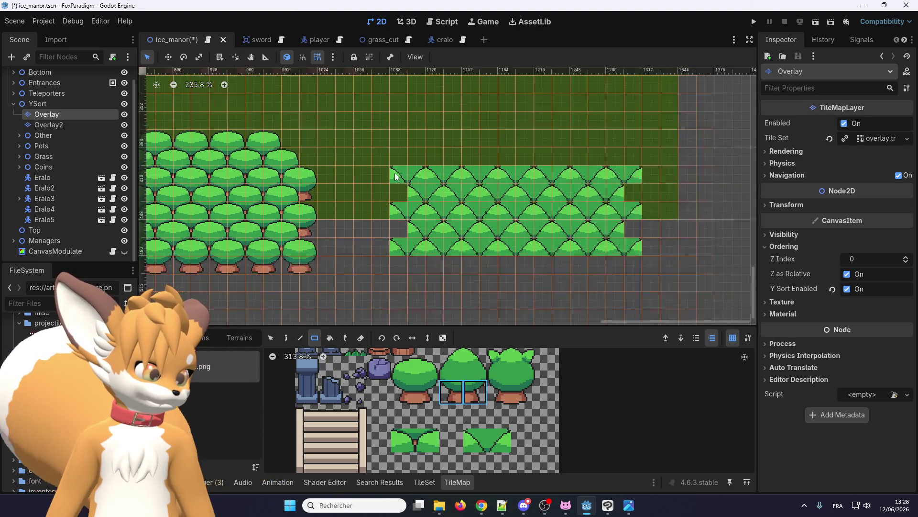
pyautogui.moveTo(369, 251); pyautogui.dragTo(723, 248)
pyautogui.scroll(-3, 466, 252)
pyautogui.scroll(2, 467, 256)
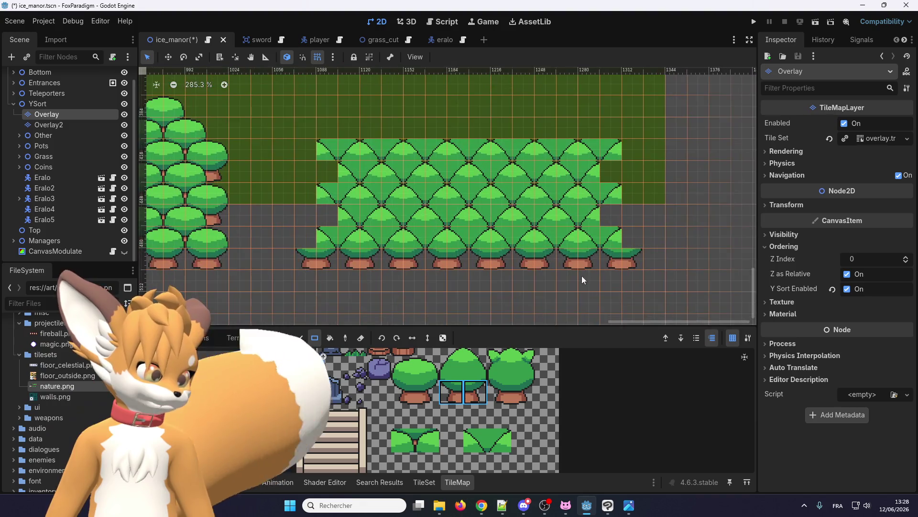
# Step: Select the tree-top tile with the empty tile above and return to the pencil tool
pyautogui.click(475, 364)
pyautogui.moveTo(475, 363); pyautogui.dragTo(475, 357)
pyautogui.scroll(-2, 475, 356)
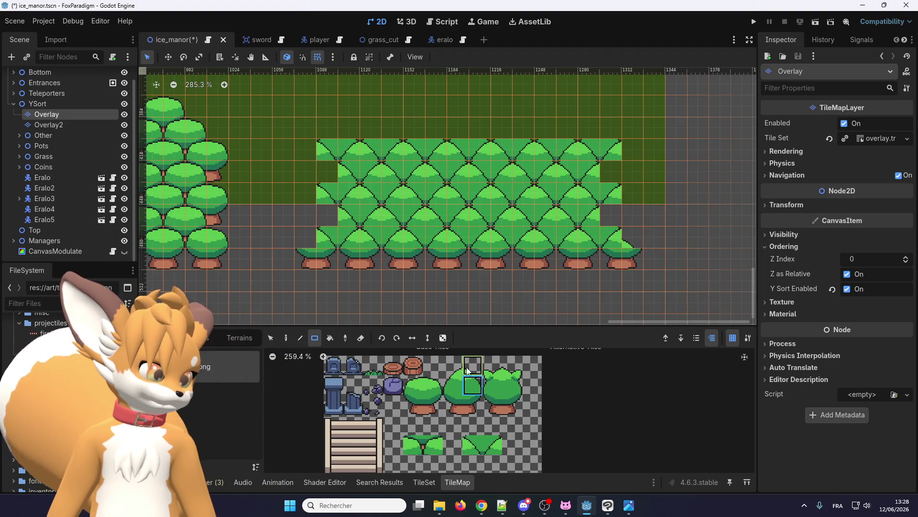
pyautogui.press('d')
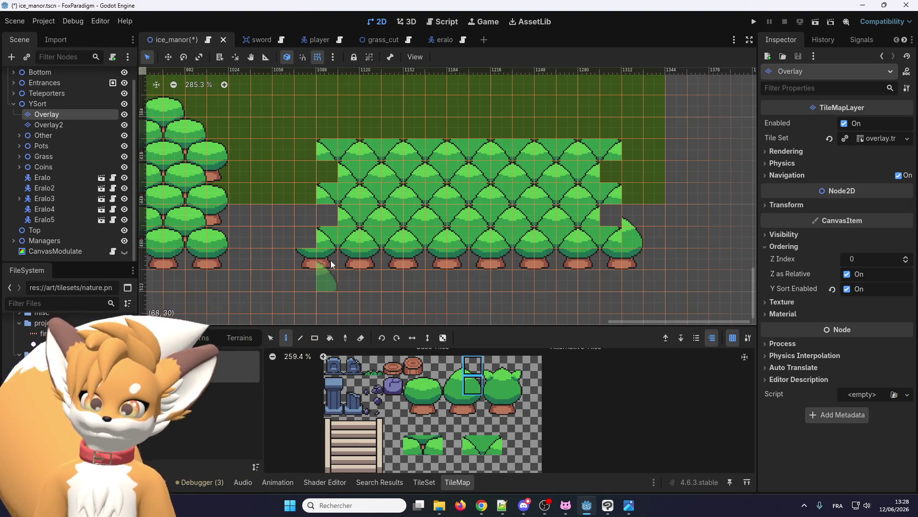
# Step: Try out the neighbouring tile and then the whole 2x2 tree in the atlas
pyautogui.scroll(2, 348, 219)
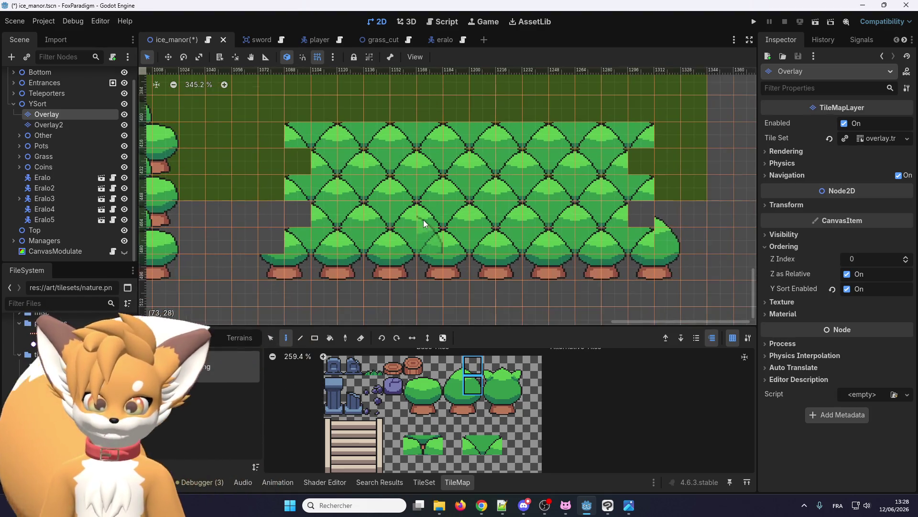
pyautogui.hscroll(2, 432, 213)
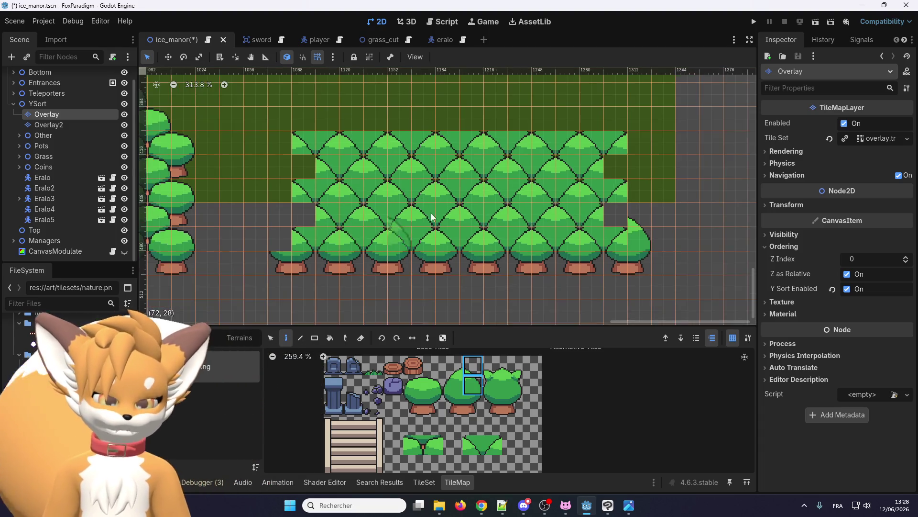
pyautogui.scroll(1, 620, 206)
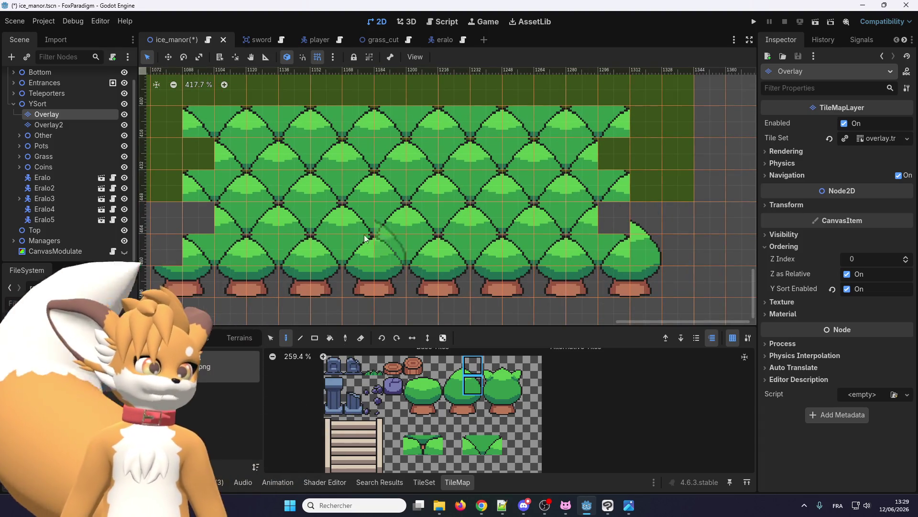
pyautogui.scroll(-2, 367, 260)
pyautogui.click(458, 374)
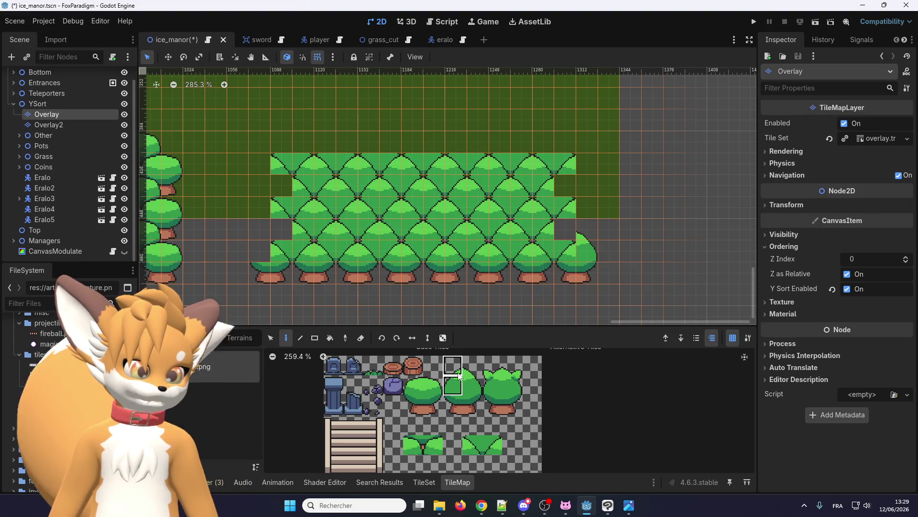
pyautogui.scroll(3, 253, 232)
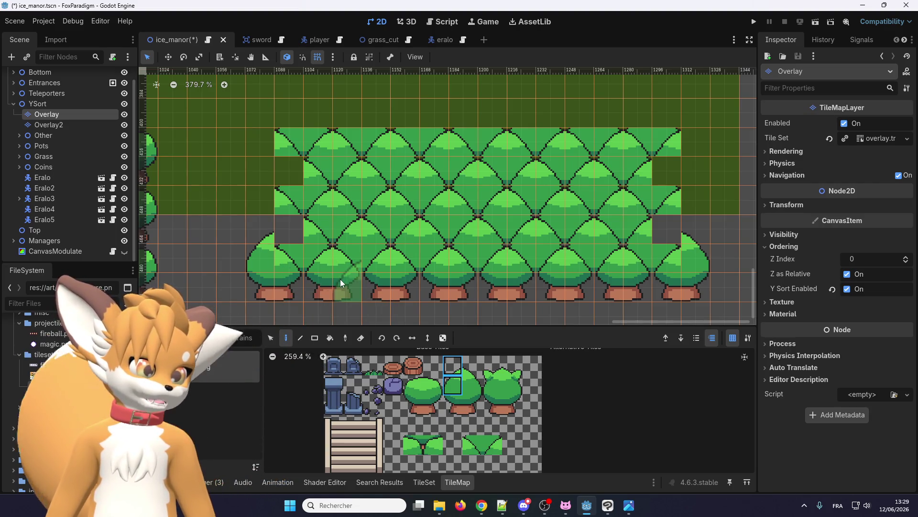
pyautogui.scroll(-2, 339, 265)
pyautogui.scroll(3, 425, 397)
pyautogui.moveTo(457, 378); pyautogui.dragTo(489, 396)
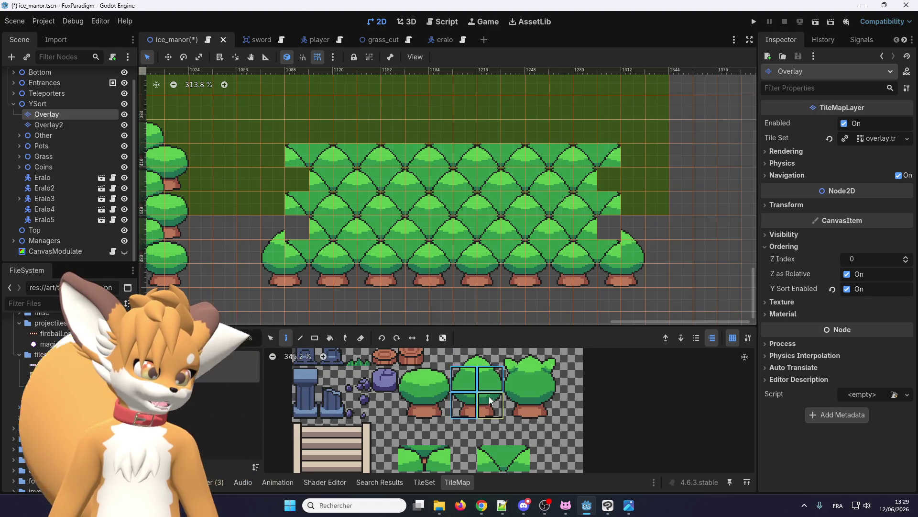
# Step: Undo the edge trees and trunk row, restore the top canopy row, and pick the top-left foliage tile
pyautogui.hotkey('ctrl', 'z')
pyautogui.hotkey('ctrl', 'z')
pyautogui.hotkey('ctrl', 'z')
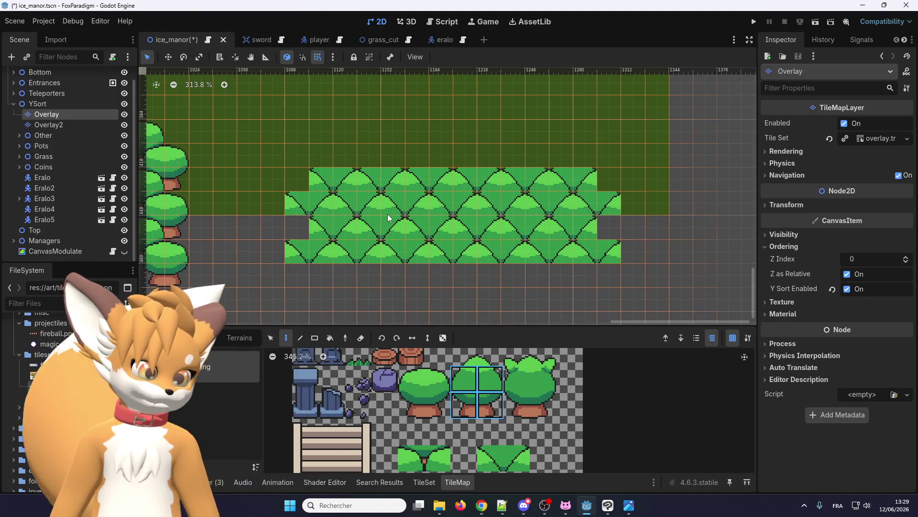
pyautogui.hotkey('ctrl', 'shift', 'z')
pyautogui.scroll(-4, 410, 235)
pyautogui.scroll(3, 333, 250)
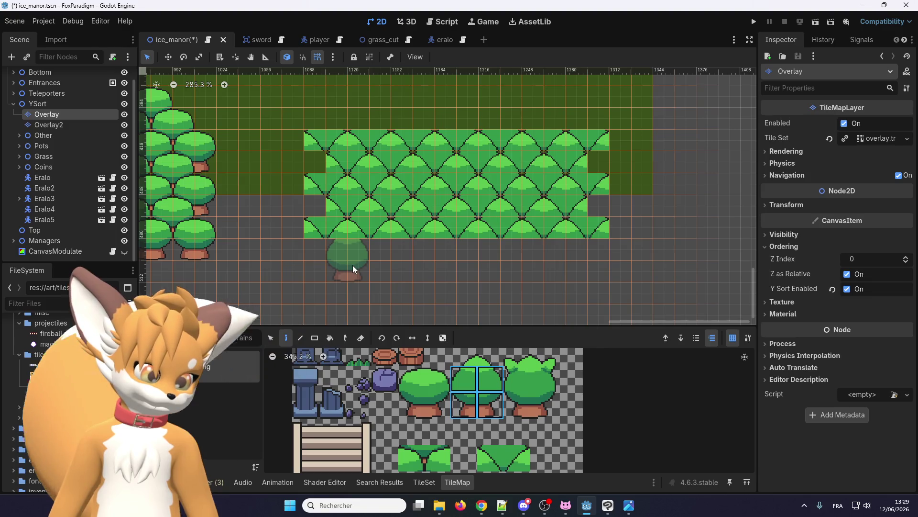
pyautogui.click(462, 380)
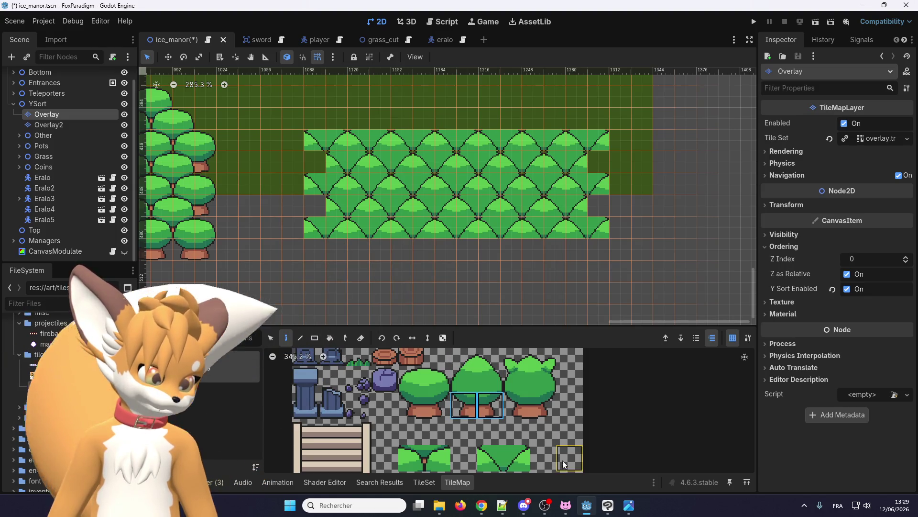
pyautogui.moveTo(596, 511)
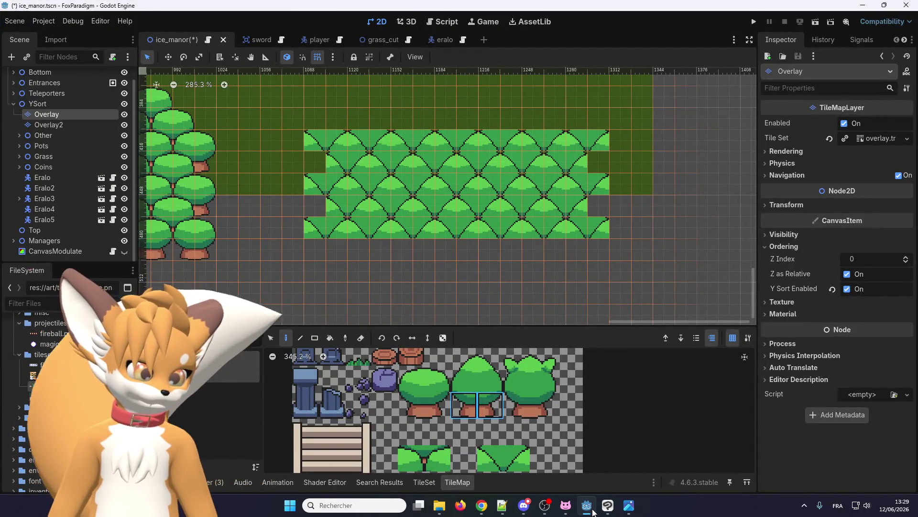
# Step: Switch to Clip Studio Paint and choose the rectangular selection tool
pyautogui.click(593, 510)
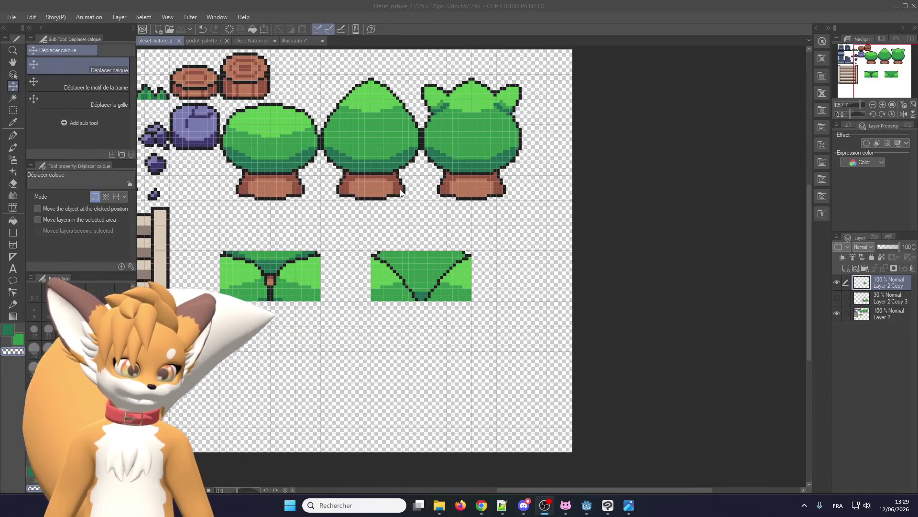
pyautogui.scroll(1, 366, 174)
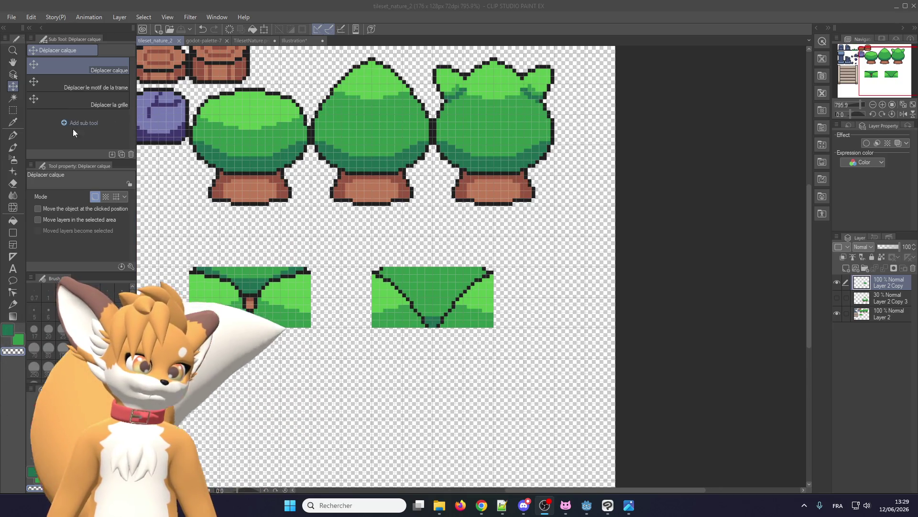
pyautogui.click(13, 112)
pyautogui.scroll(1, 364, 308)
pyautogui.scroll(-2, 365, 309)
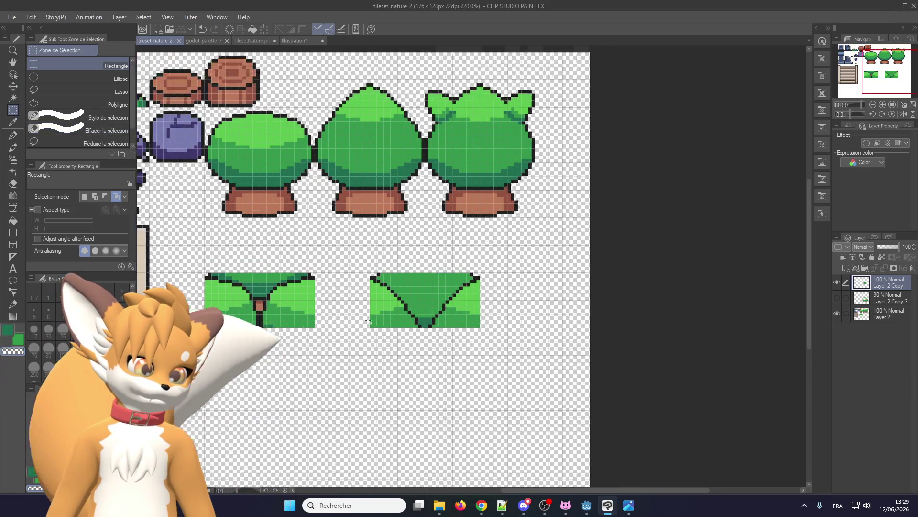
# Step: Make Layer 2 Copy 3 visible and current, and raise its opacity to 70%
pyautogui.click(837, 298)
pyautogui.click(880, 300)
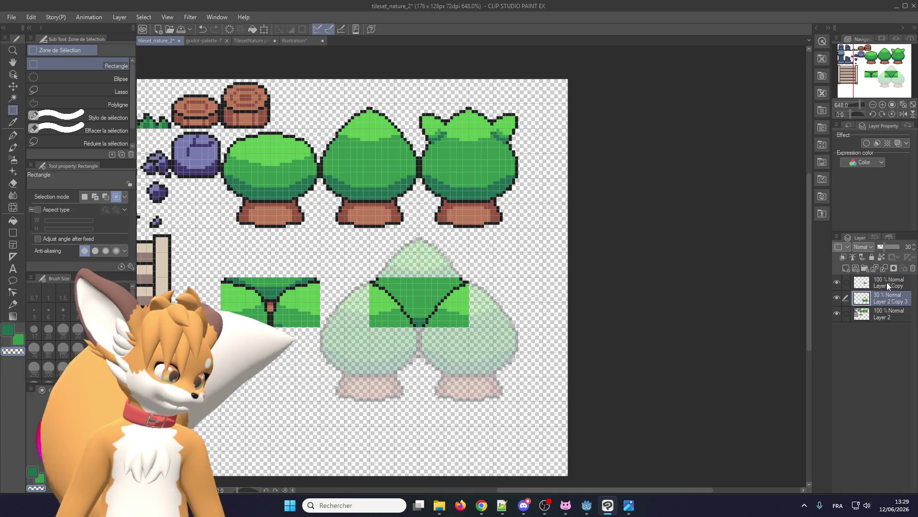
pyautogui.moveTo(887, 247)
pyautogui.mouseDown()
pyautogui.moveTo(906, 246)
pyautogui.moveTo(892, 242)
pyautogui.mouseUp()
pyautogui.scroll(1, 391, 257)
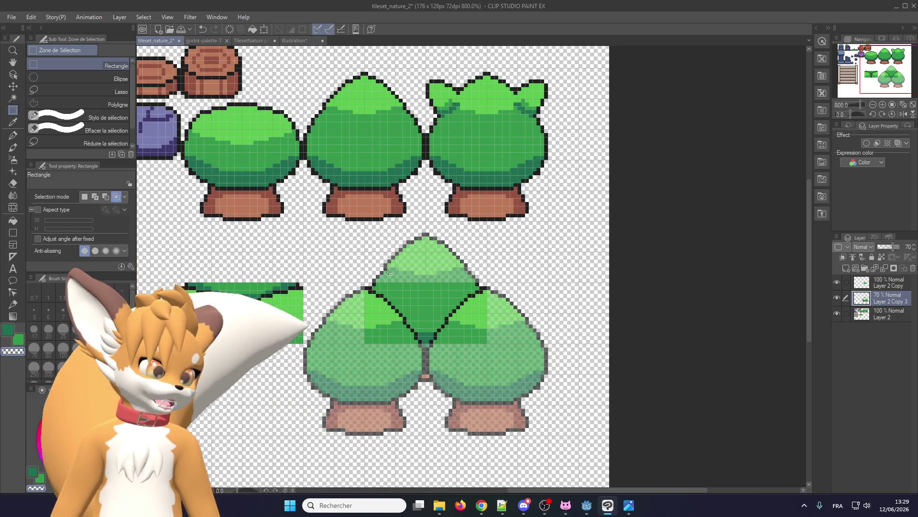
pyautogui.scroll(2, 374, 277)
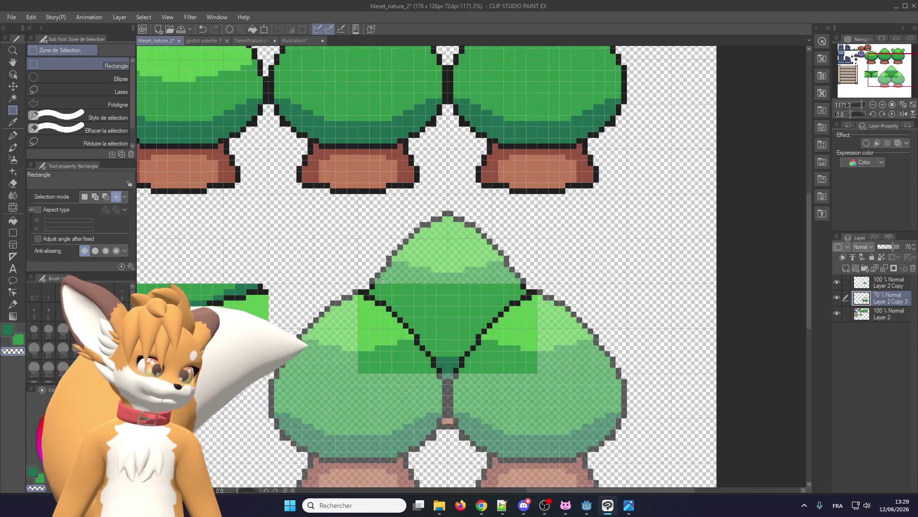
pyautogui.scroll(-2, 380, 246)
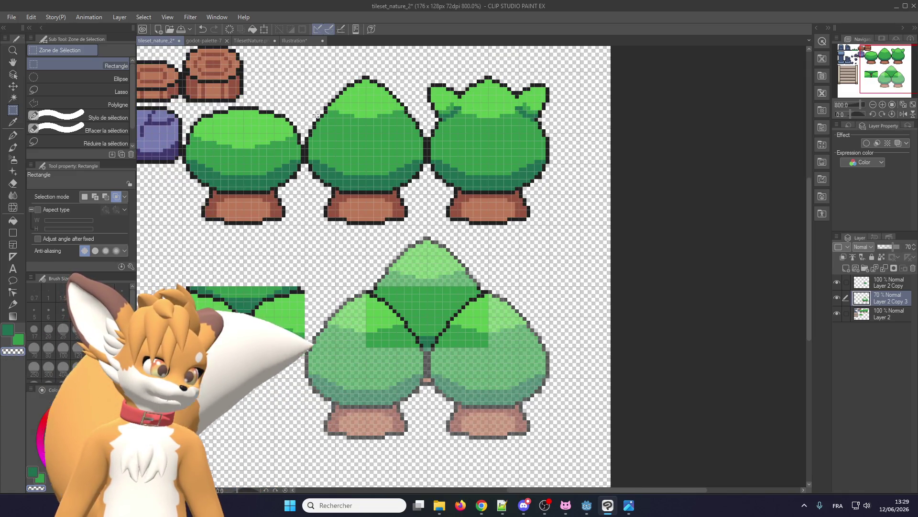
pyautogui.scroll(2, 363, 264)
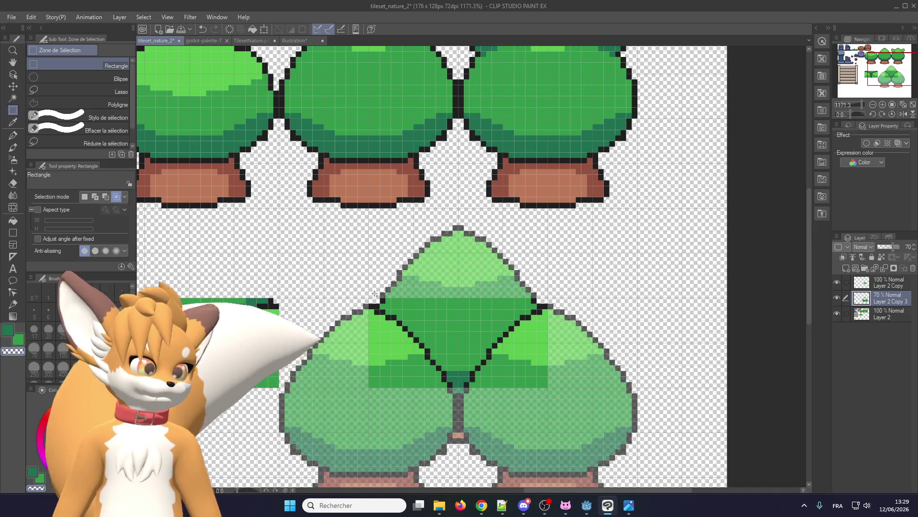
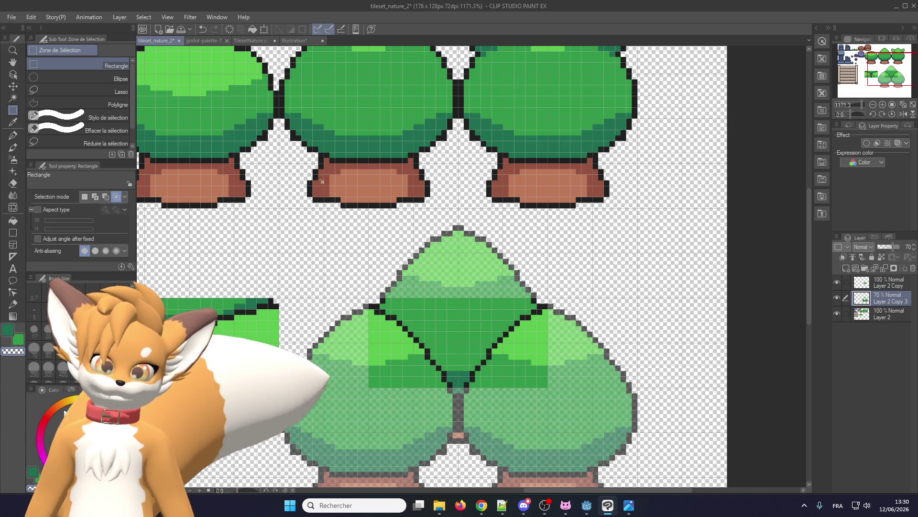
# Step: In Clip Studio Paint, set the canvas grid gap to 16 pixels in Grid/ruler bar settings
pyautogui.scroll(-1, 296, 242)
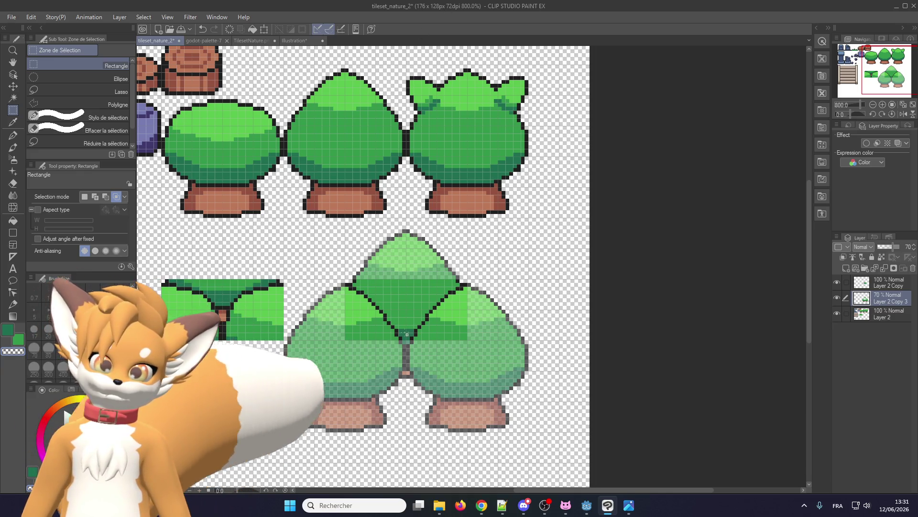
pyautogui.scroll(2, 408, 334)
pyautogui.scroll(-2, 356, 282)
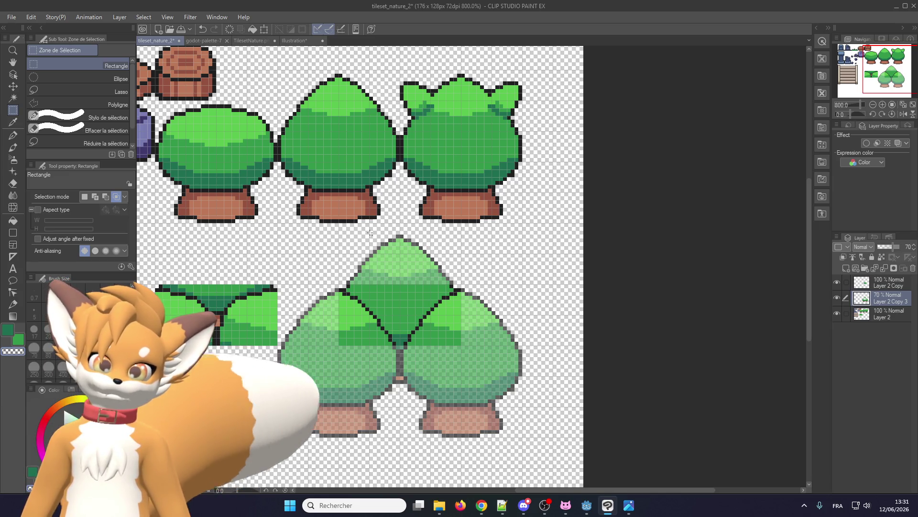
pyautogui.scroll(-3, 371, 233)
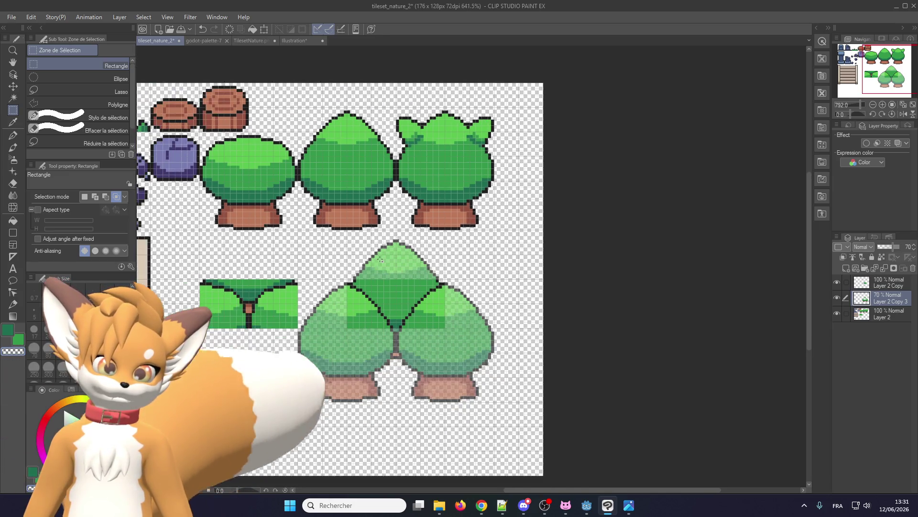
pyautogui.scroll(1, 380, 259)
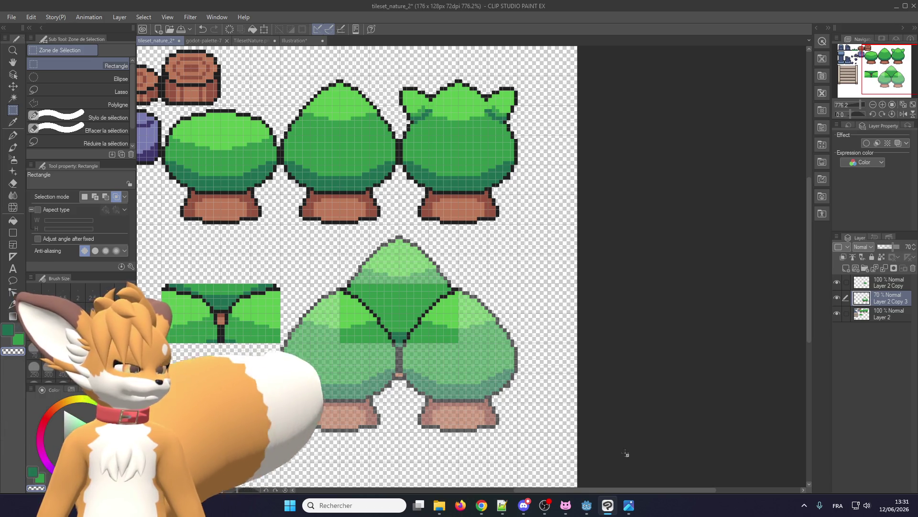
pyautogui.moveTo(629, 509)
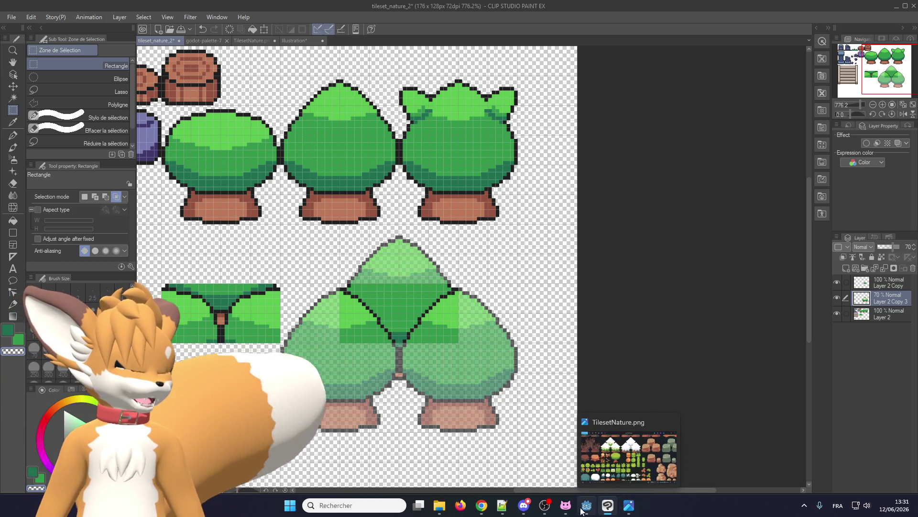
pyautogui.click(544, 506)
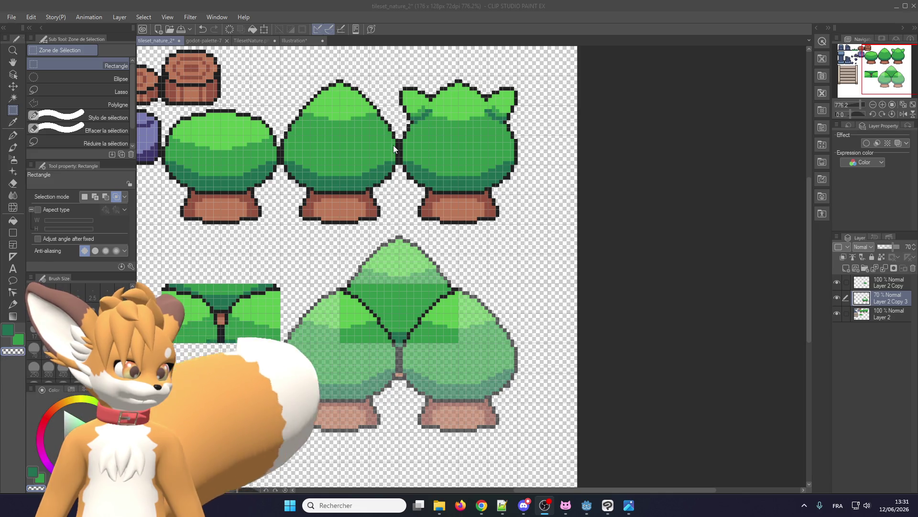
pyautogui.scroll(-1, 377, 91)
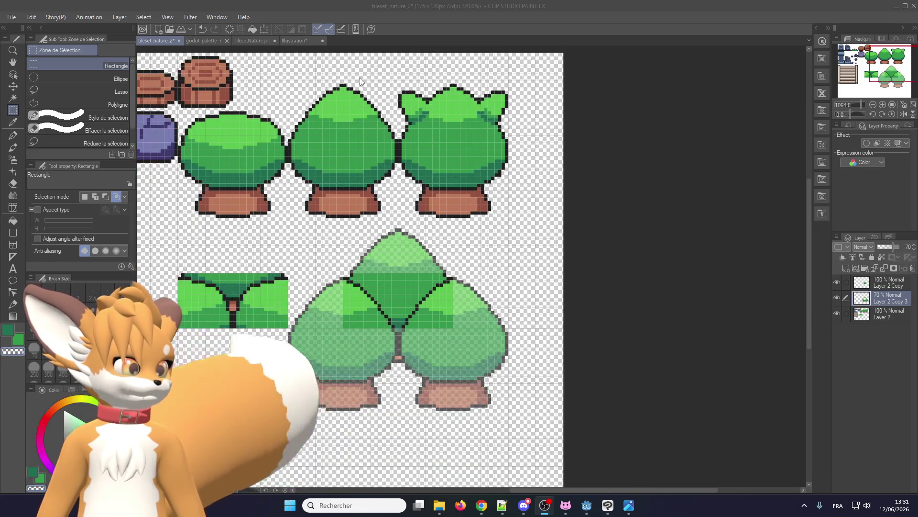
pyautogui.click(143, 17)
pyautogui.moveTo(122, 18)
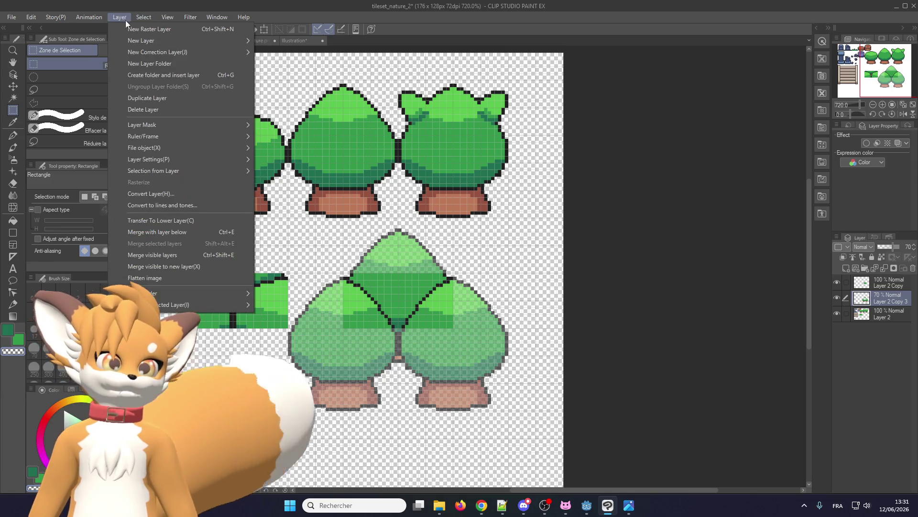
pyautogui.moveTo(168, 17)
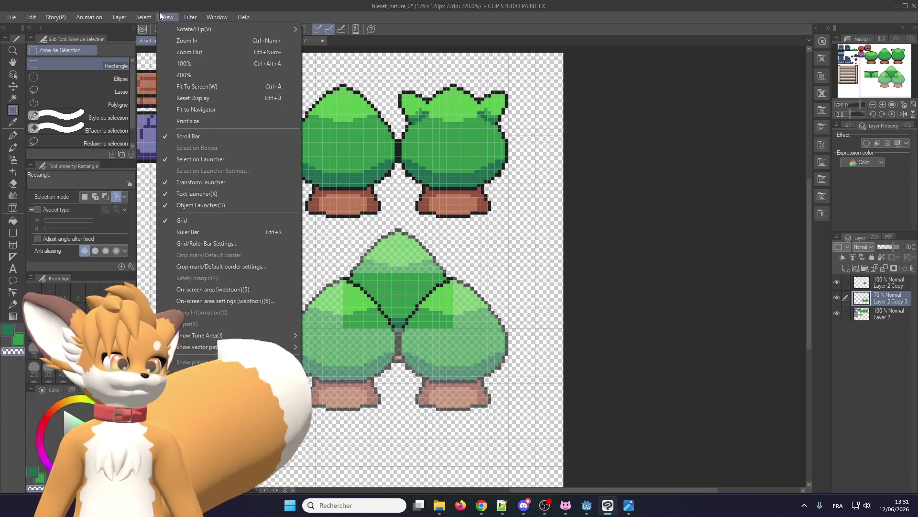
pyautogui.click(205, 246)
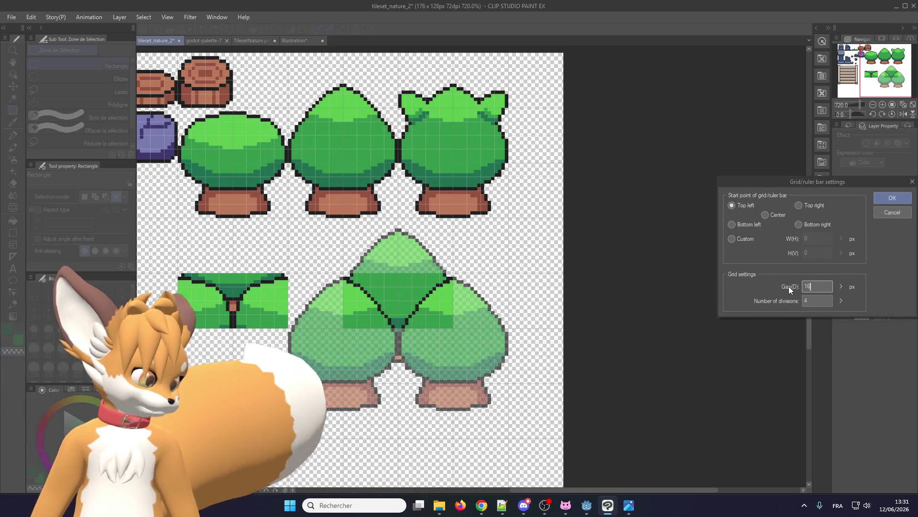
pyautogui.write('16')
pyautogui.press('Tab')
pyautogui.press('Return')
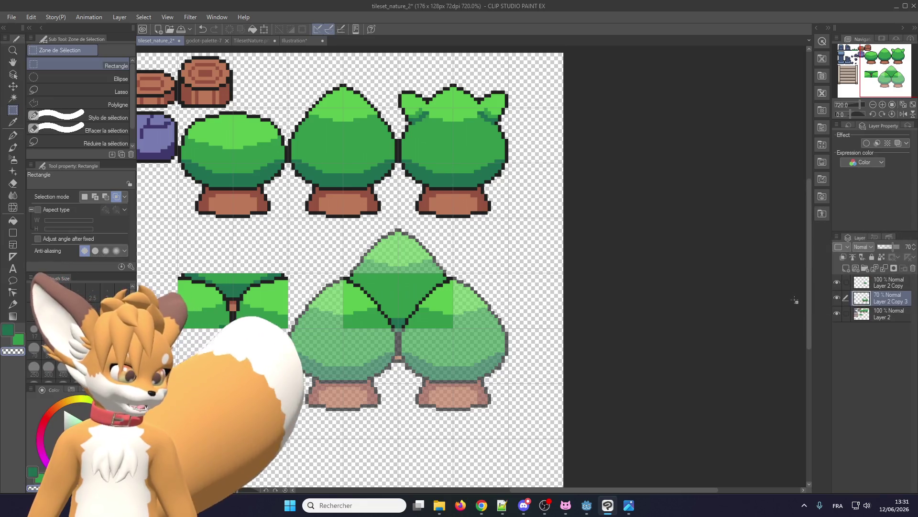
# Step: Zoom around the trees, then raise the lower tree cluster layer to 100% opacity
pyautogui.scroll(1, 344, 297)
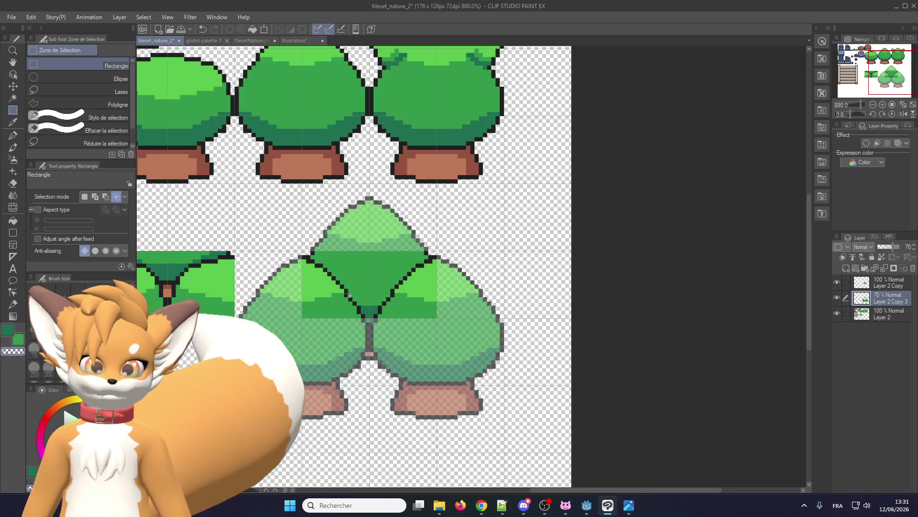
pyautogui.scroll(1, 354, 296)
pyautogui.scroll(-1, 359, 297)
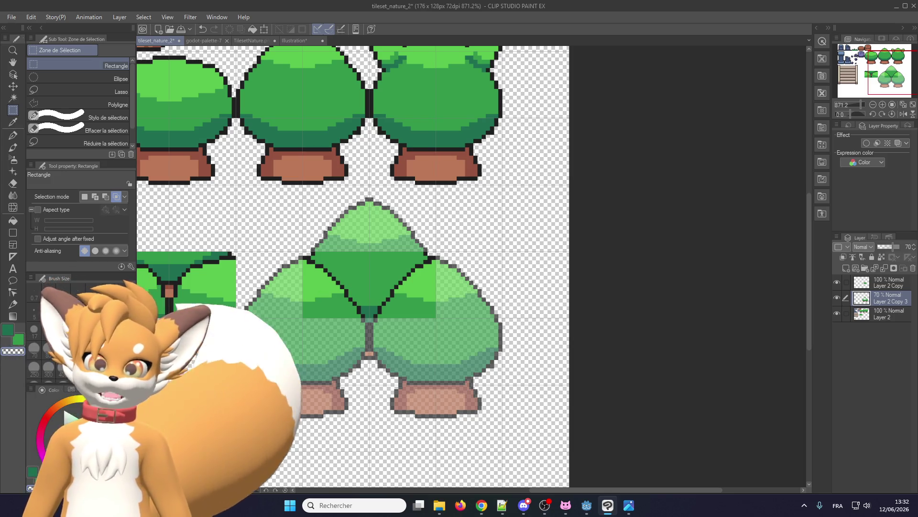
pyautogui.scroll(-2, 369, 246)
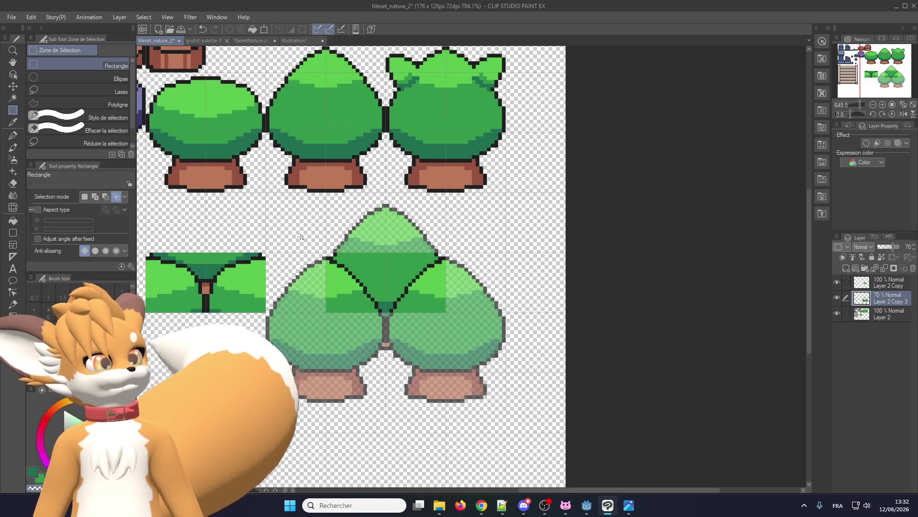
pyautogui.scroll(1, 299, 238)
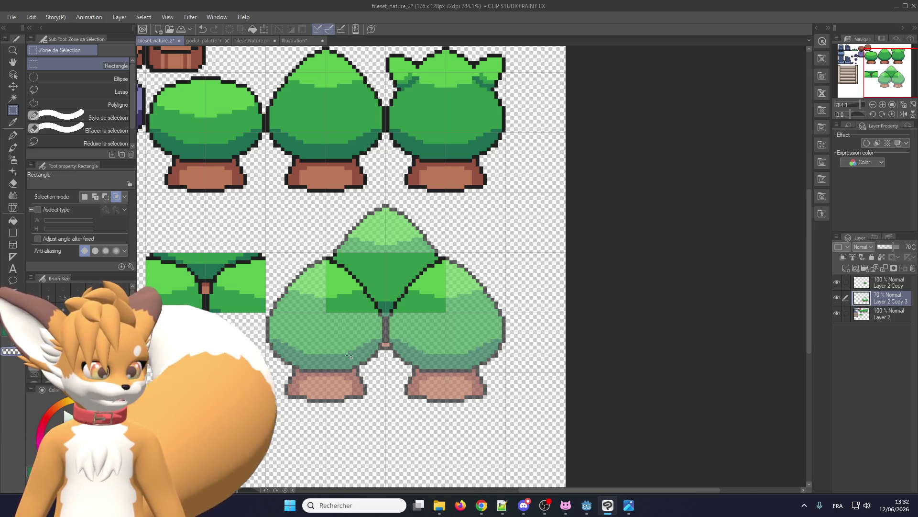
pyautogui.scroll(-3, 350, 356)
pyautogui.scroll(3, 349, 355)
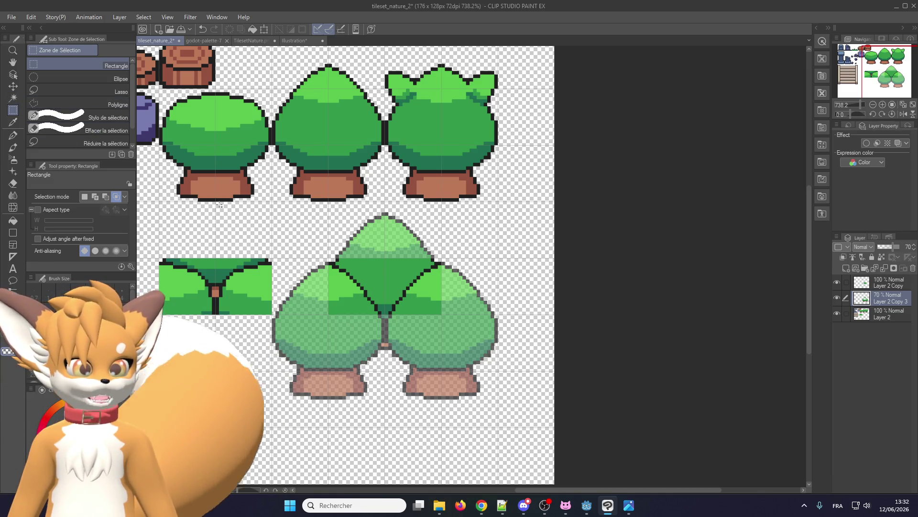
pyautogui.scroll(1, 336, 254)
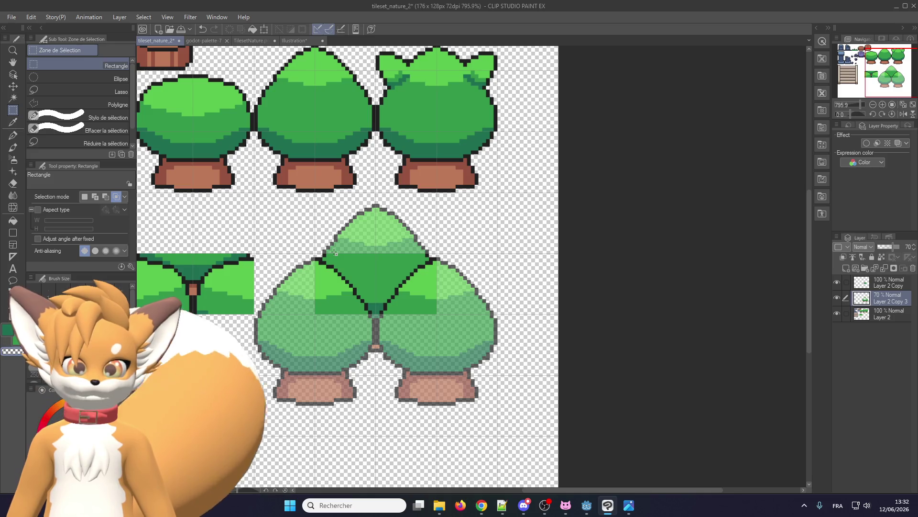
pyautogui.scroll(-2, 347, 231)
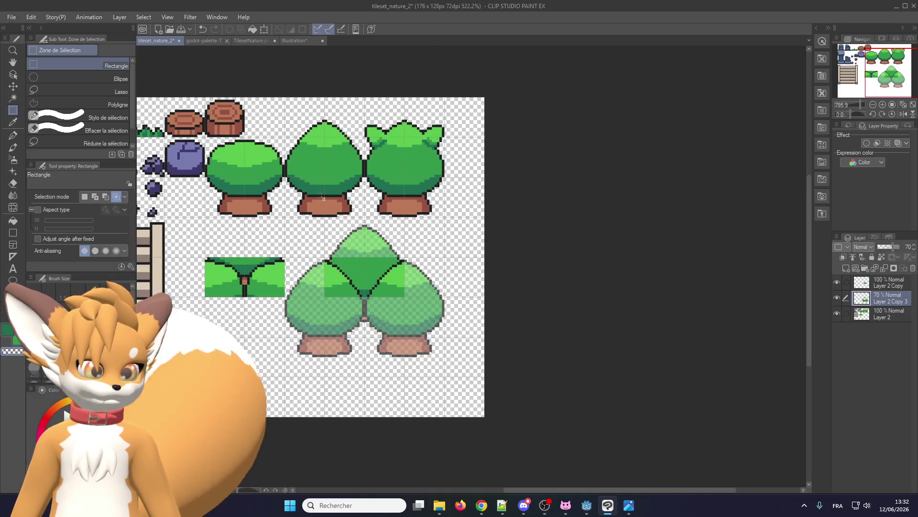
pyautogui.scroll(4, 375, 295)
pyautogui.scroll(-1, 375, 295)
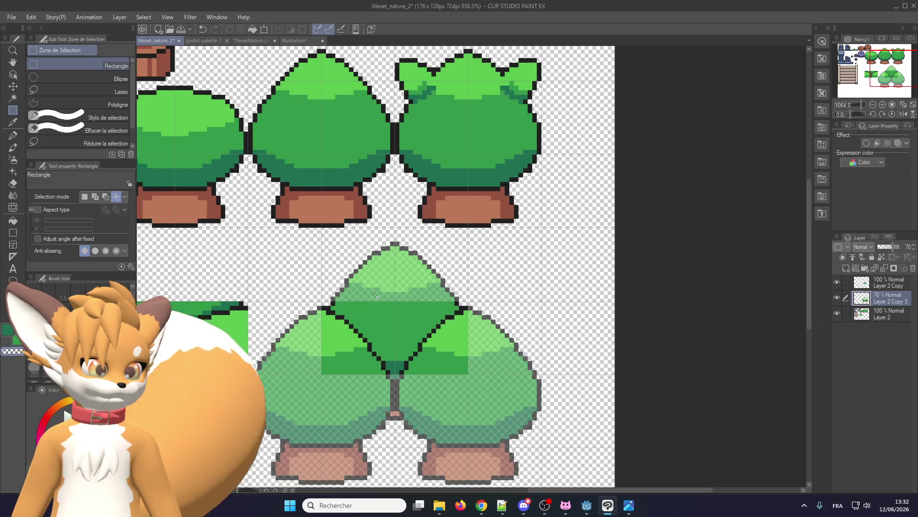
pyautogui.scroll(-3, 376, 295)
pyautogui.scroll(2, 274, 247)
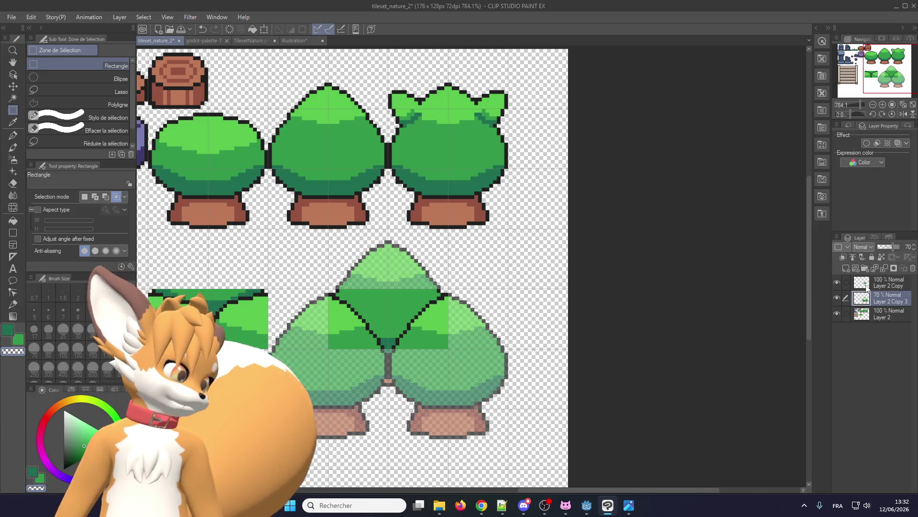
pyautogui.click(898, 247)
pyautogui.scroll(-2, 395, 288)
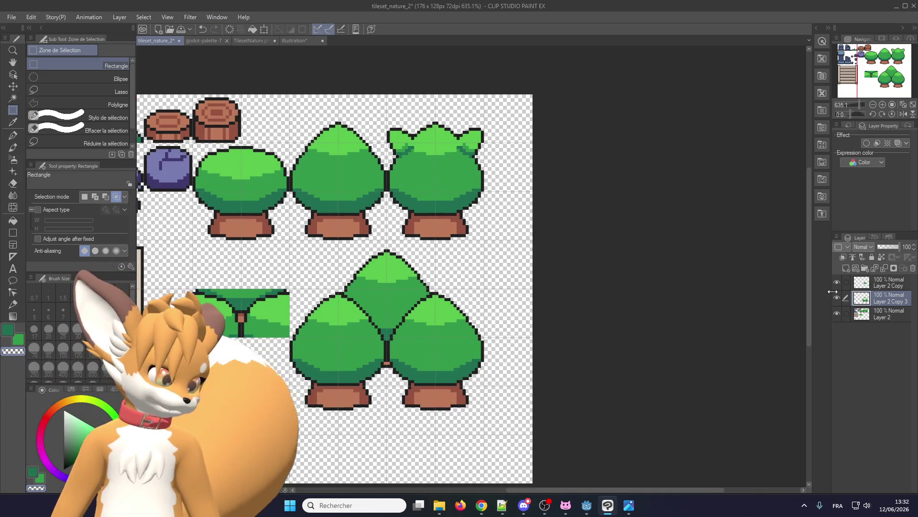
pyautogui.click(870, 283)
pyautogui.click(913, 269)
pyautogui.scroll(-1, 374, 342)
pyautogui.scroll(1, 375, 342)
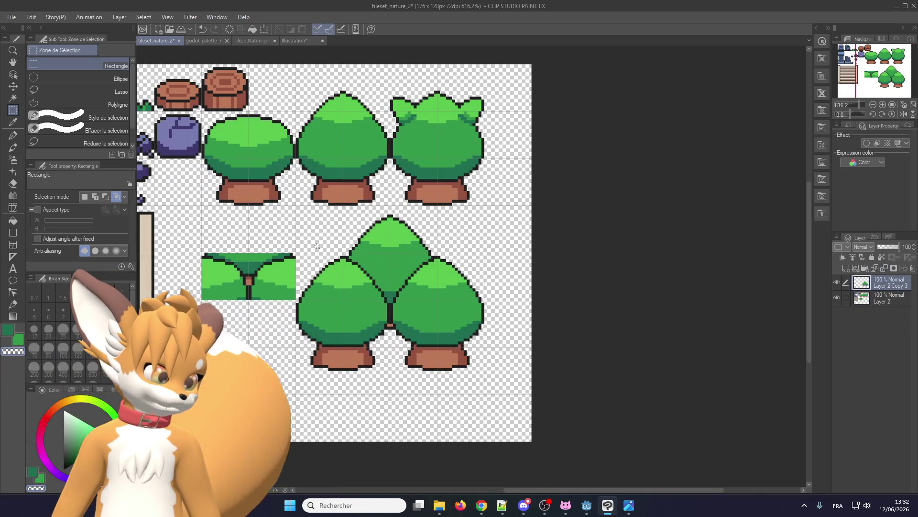
pyautogui.moveTo(293, 209)
pyautogui.mouseDown()
pyautogui.moveTo(451, 354)
pyautogui.moveTo(499, 382)
pyautogui.moveTo(486, 371)
pyautogui.mouseUp()
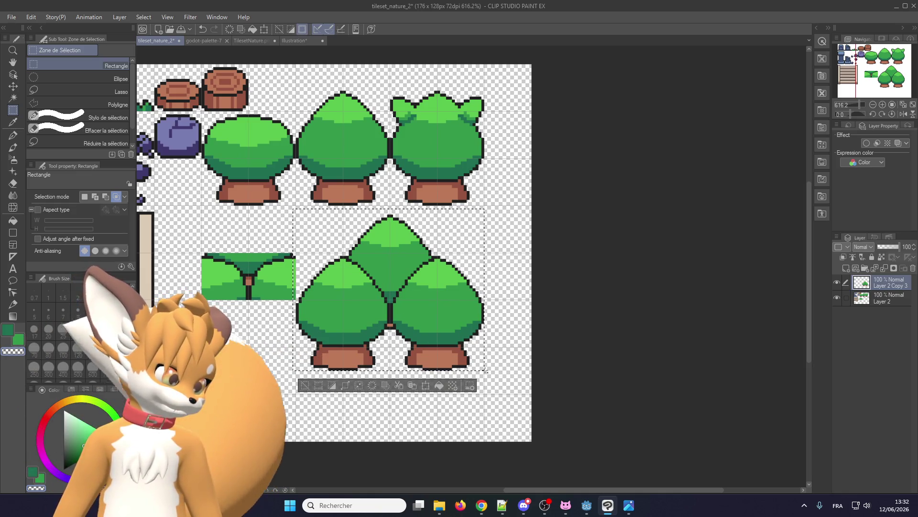
pyautogui.scroll(1, 417, 265)
pyautogui.scroll(-1, 421, 273)
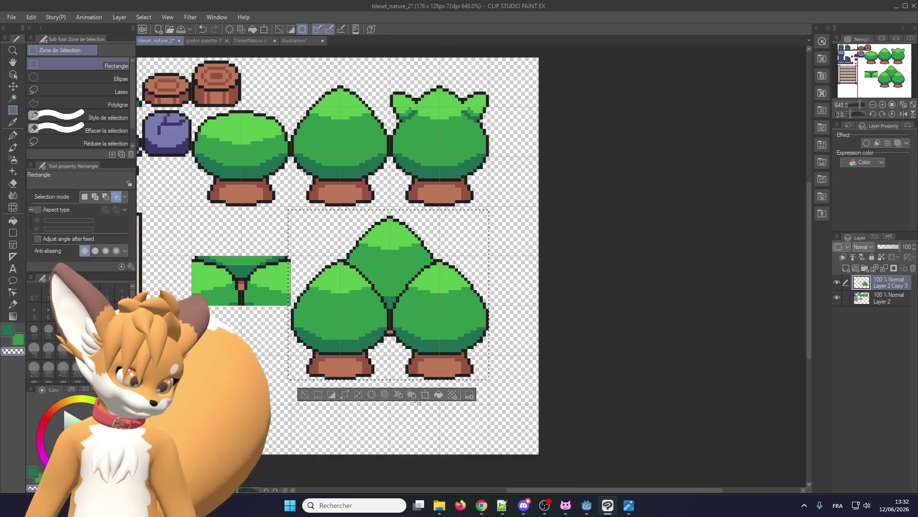
pyautogui.hotkey('ctrl', 't')
pyautogui.scroll(2, 359, 337)
pyautogui.moveTo(358, 337); pyautogui.dragTo(356, 363)
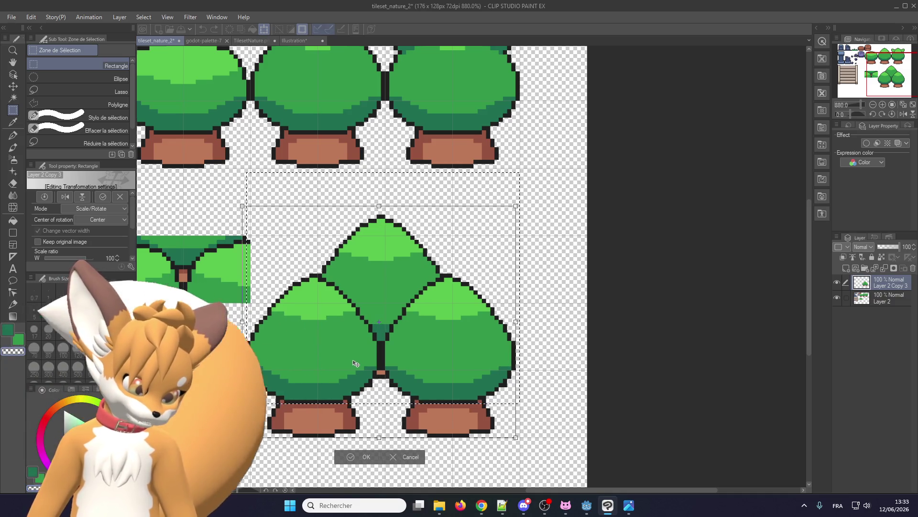
pyautogui.scroll(-1, 383, 402)
pyautogui.scroll(2, 383, 401)
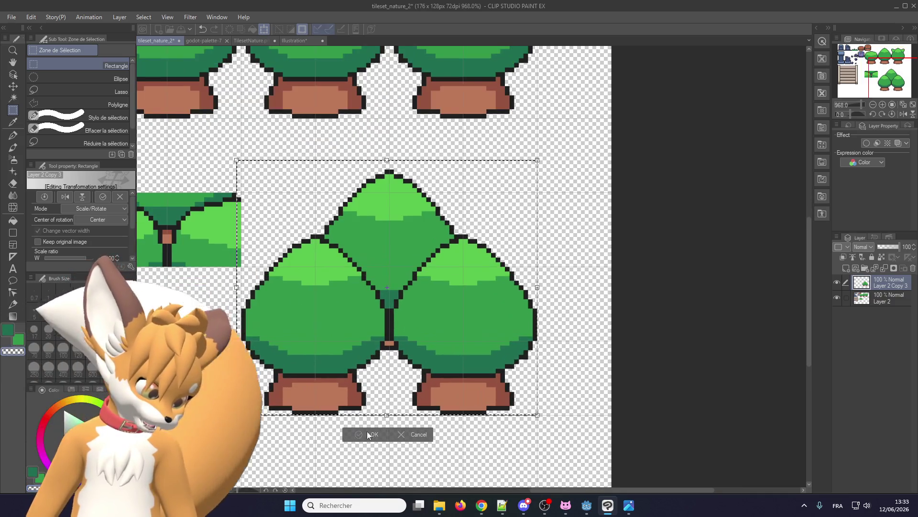
pyautogui.press('Return')
pyautogui.hotkey('ctrl', 'd')
pyautogui.scroll(-1, 319, 413)
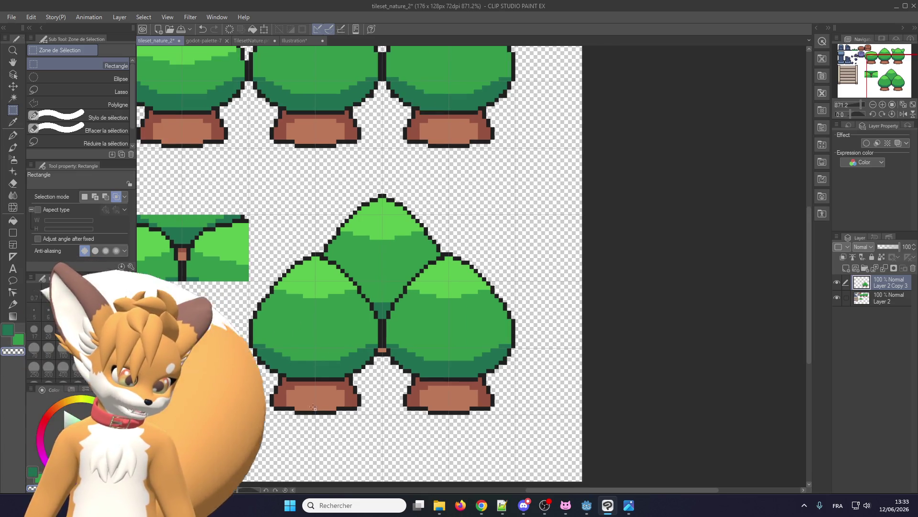
pyautogui.scroll(-1, 297, 314)
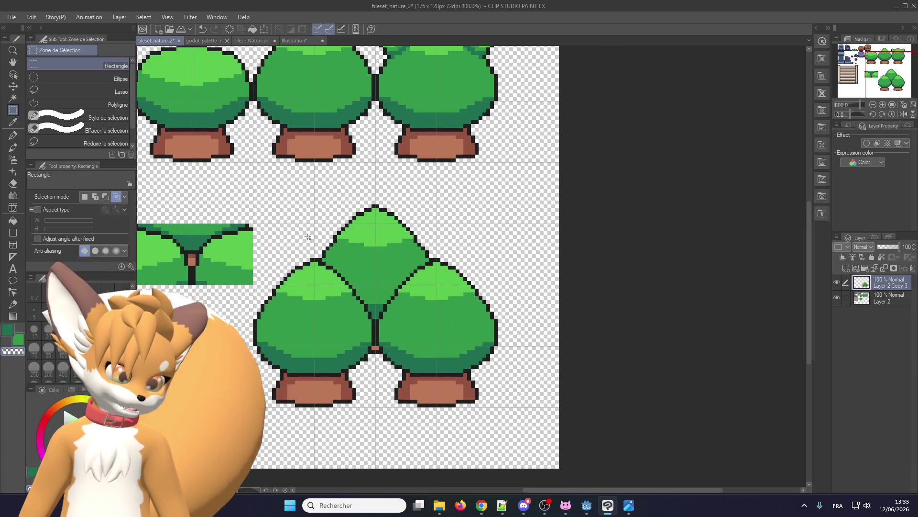
pyautogui.scroll(1, 310, 324)
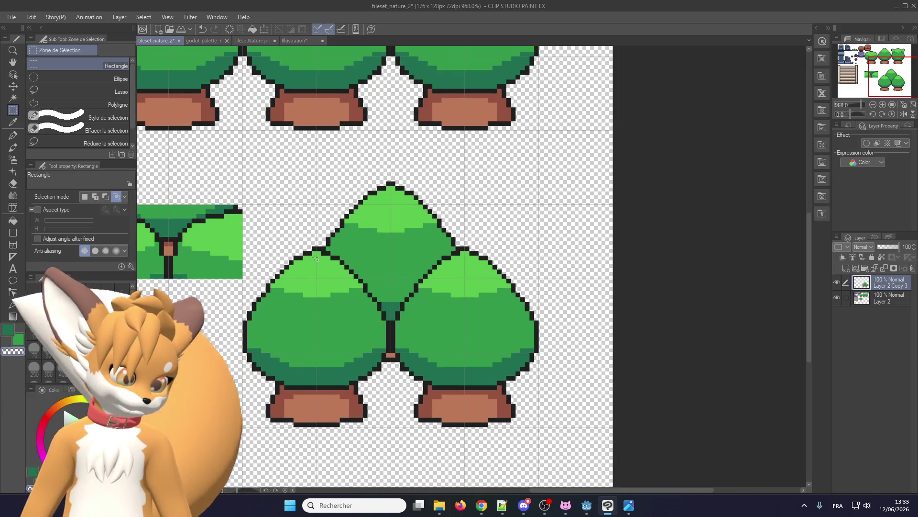
pyautogui.moveTo(318, 248); pyautogui.dragTo(265, 351)
pyautogui.scroll(-3, 300, 337)
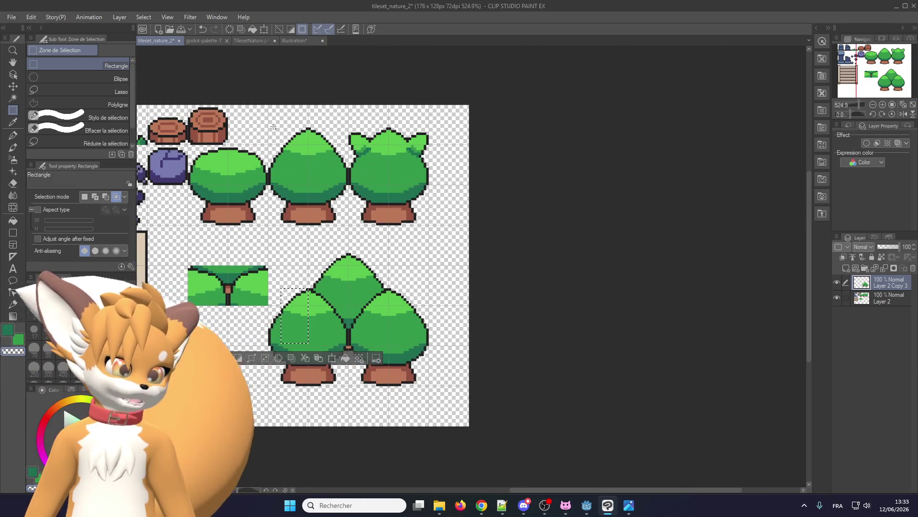
pyautogui.scroll(2, 308, 323)
pyautogui.scroll(-1, 309, 323)
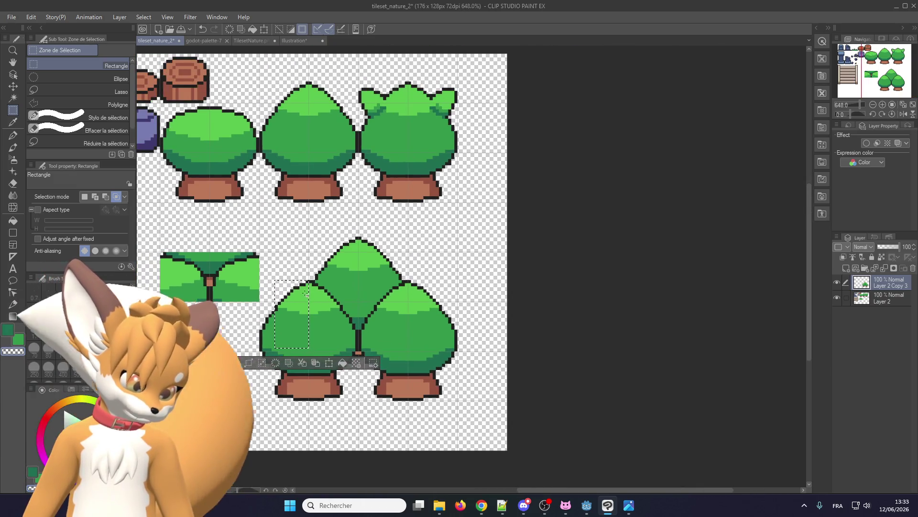
pyautogui.hotkey('ctrl', 'd')
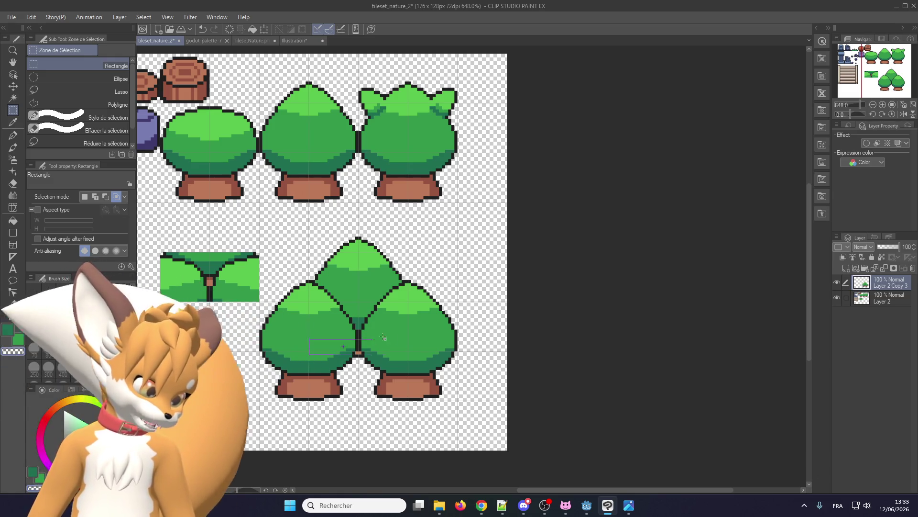
pyautogui.scroll(1, 373, 378)
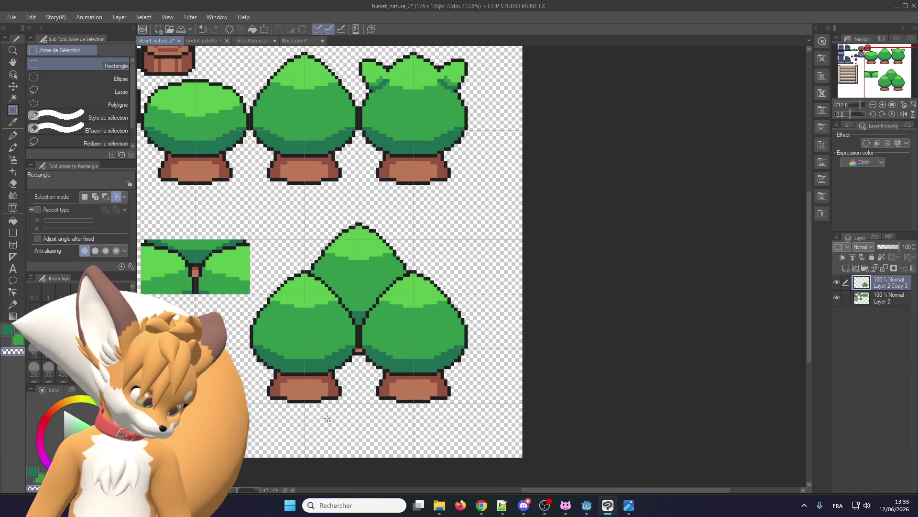
pyautogui.scroll(2, 352, 352)
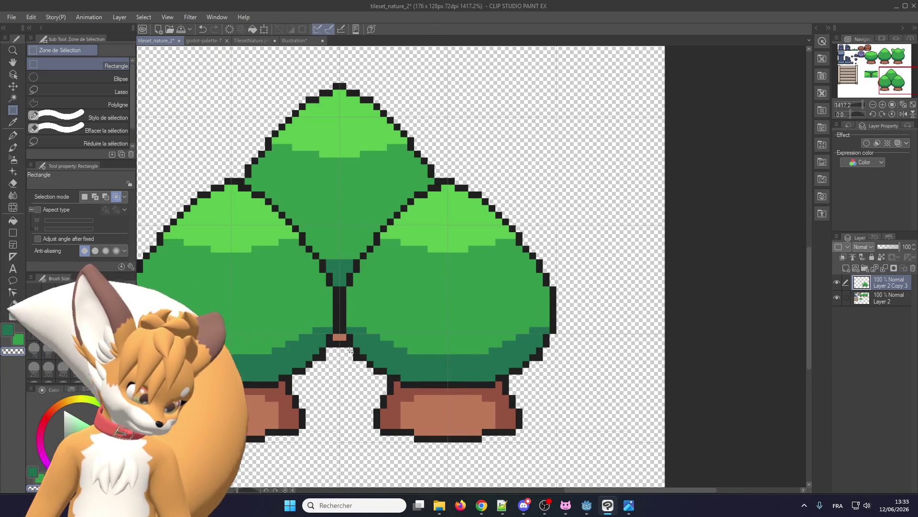
pyautogui.scroll(-1, 351, 350)
pyautogui.scroll(-1, 324, 417)
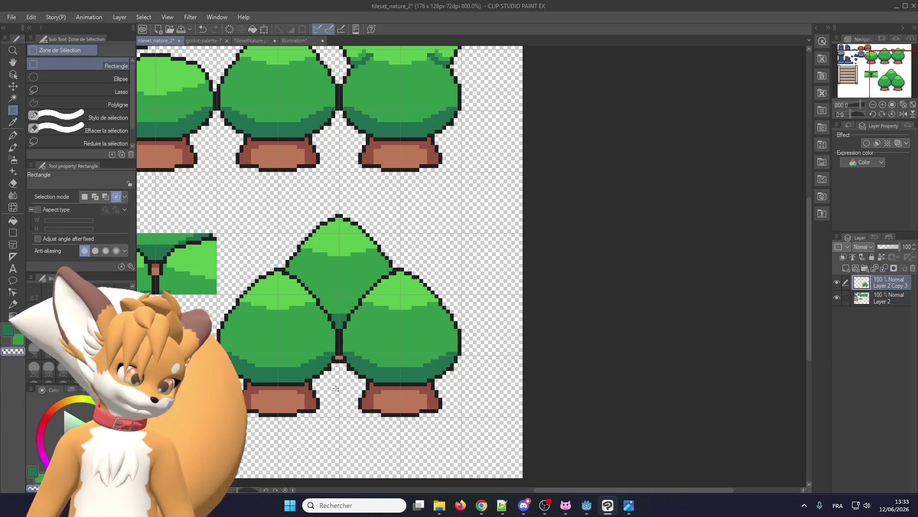
pyautogui.scroll(2, 343, 364)
pyautogui.scroll(1, 343, 364)
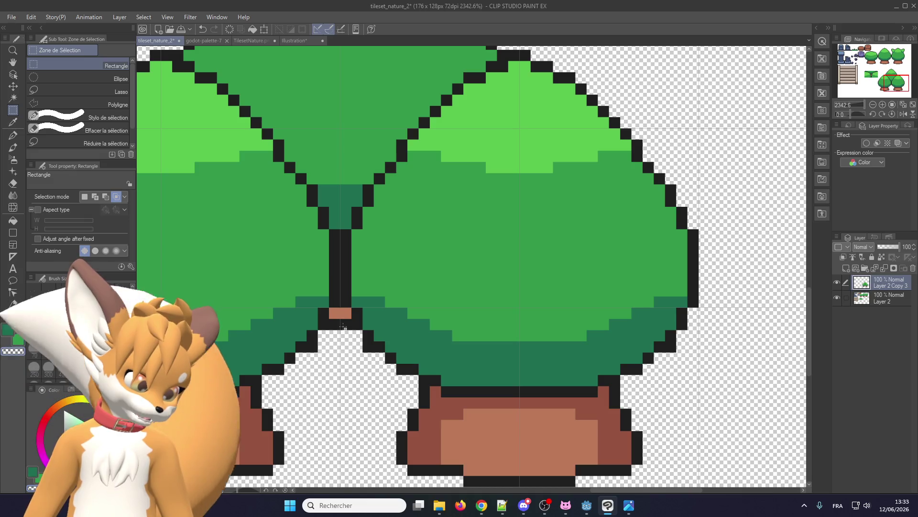
pyautogui.scroll(-4, 343, 326)
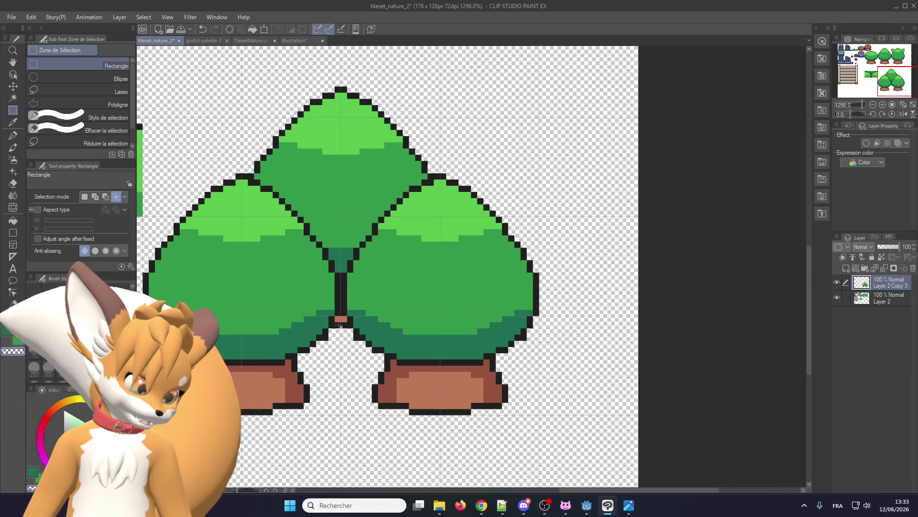
pyautogui.scroll(-2, 339, 325)
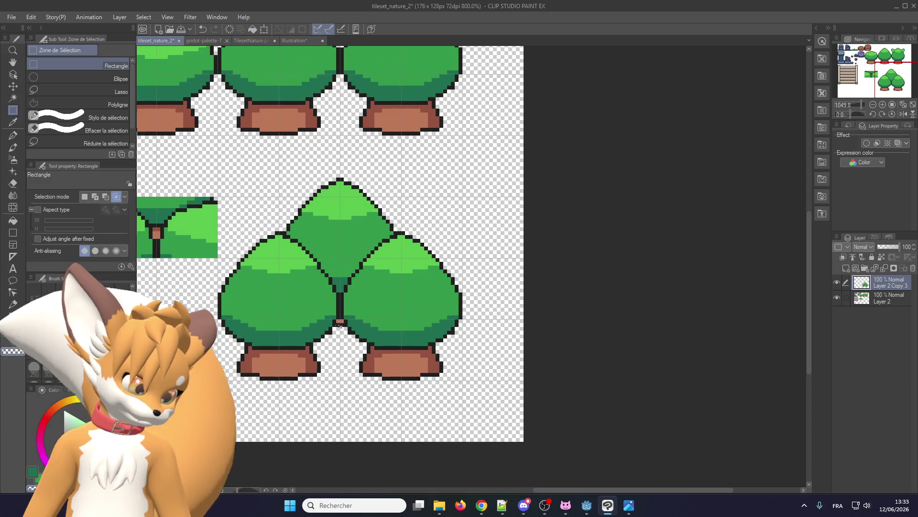
pyautogui.scroll(-1, 339, 325)
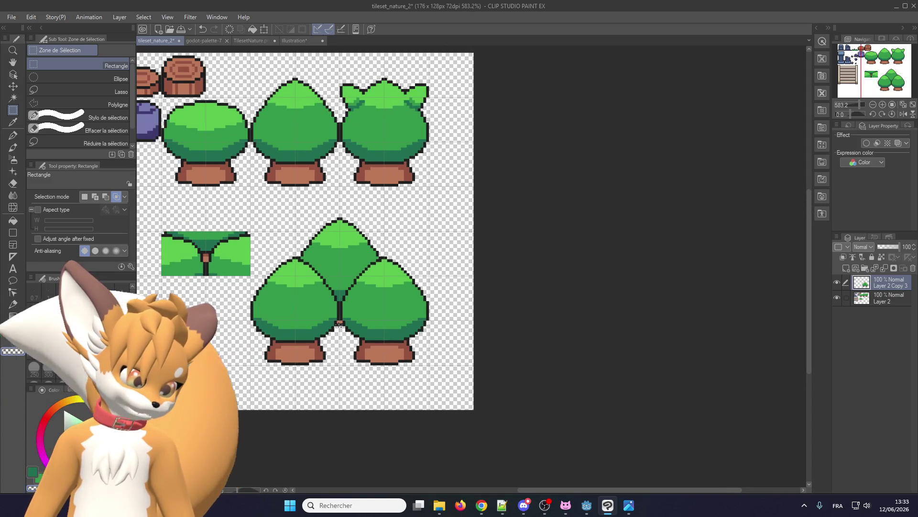
pyautogui.scroll(1, 339, 325)
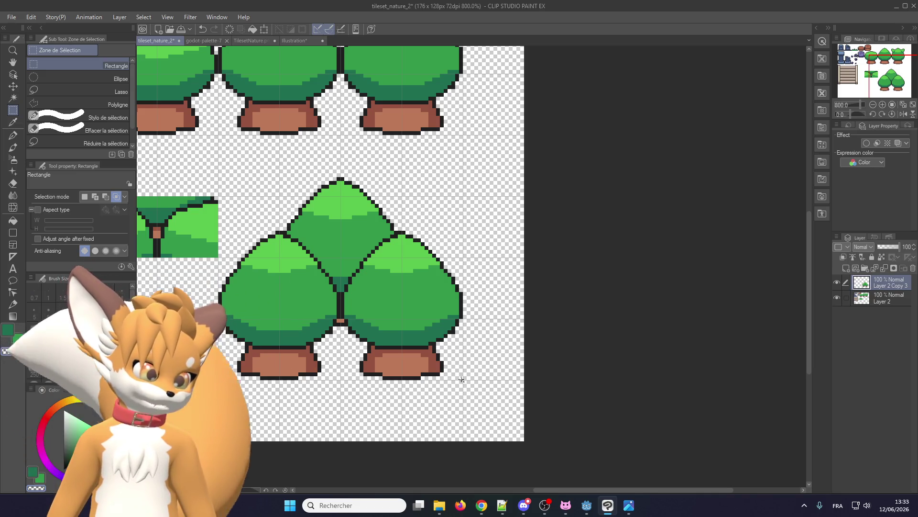
pyautogui.scroll(1, 282, 260)
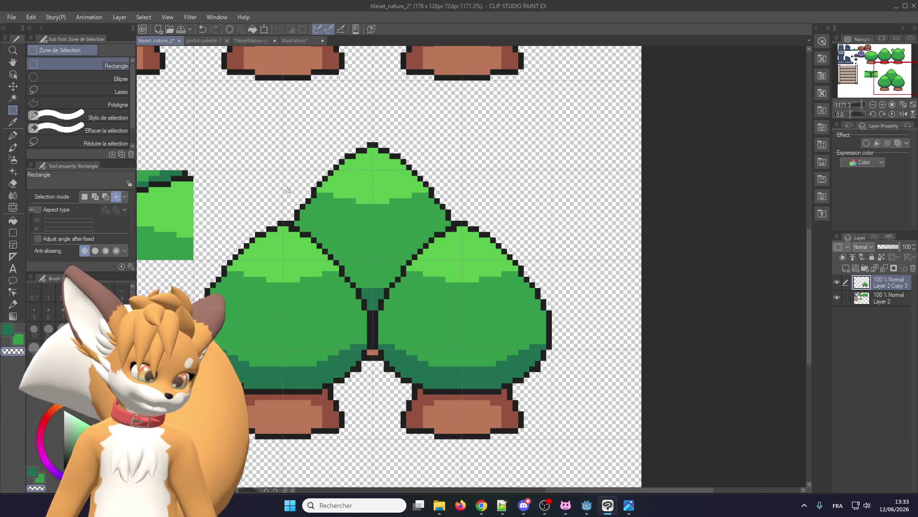
# Step: Copy a square crop of the cluster's centre to a new layer and fade the original to 37%
pyautogui.moveTo(283, 169)
pyautogui.mouseDown()
pyautogui.moveTo(361, 339)
pyautogui.moveTo(503, 352)
pyautogui.moveTo(463, 349)
pyautogui.mouseUp()
pyautogui.hotkey('ctrl', 'c')
pyautogui.hotkey('ctrl', 'v')
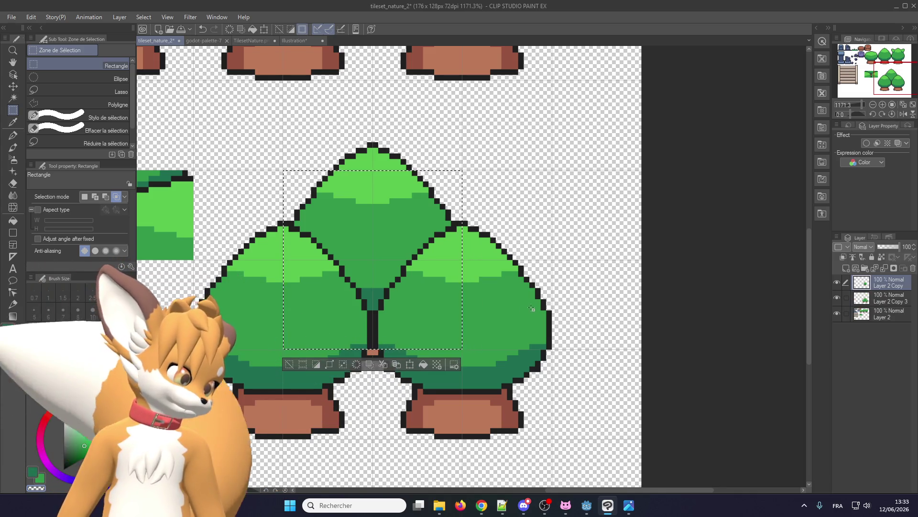
pyautogui.click(882, 299)
pyautogui.click(885, 245)
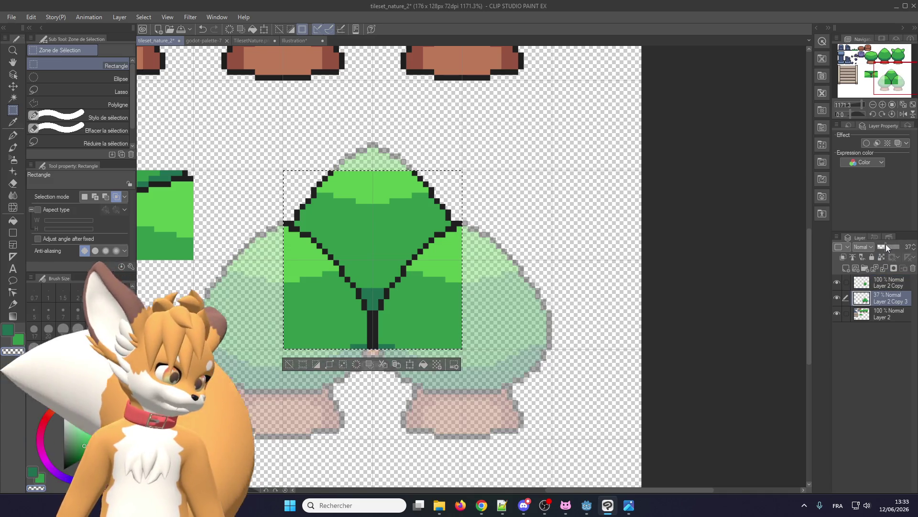
pyautogui.scroll(-1, 484, 293)
# Step: Deselect, hide the original tree cluster layer, and save the tileset with Ctrl+S
pyautogui.click(483, 292)
pyautogui.scroll(-1, 569, 279)
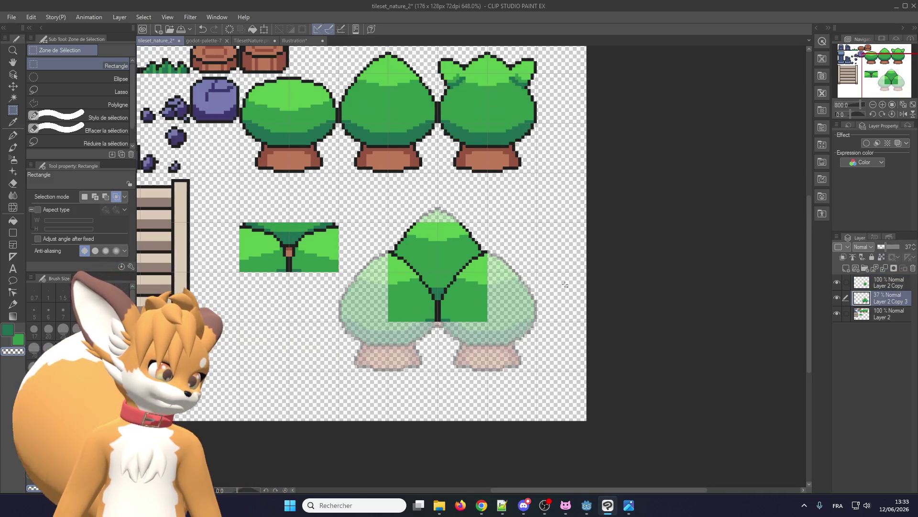
pyautogui.click(838, 297)
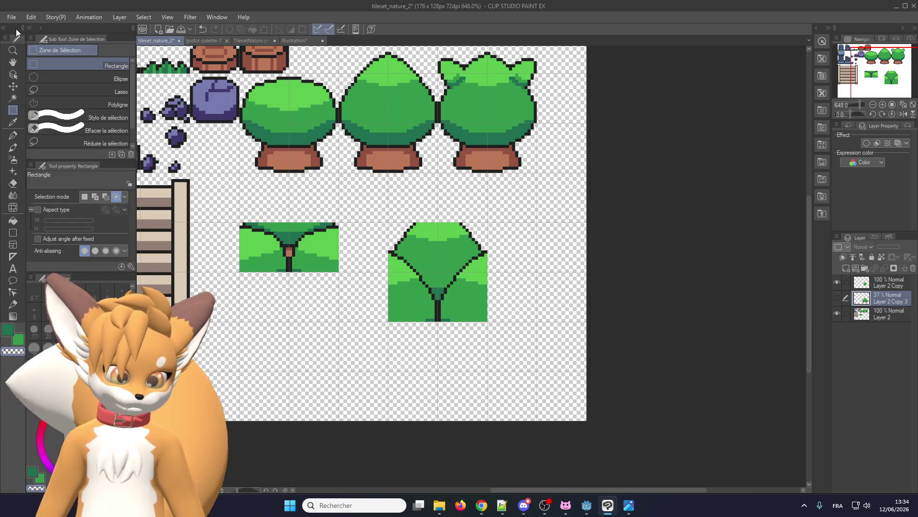
pyautogui.hotkey('ctrl', 's')
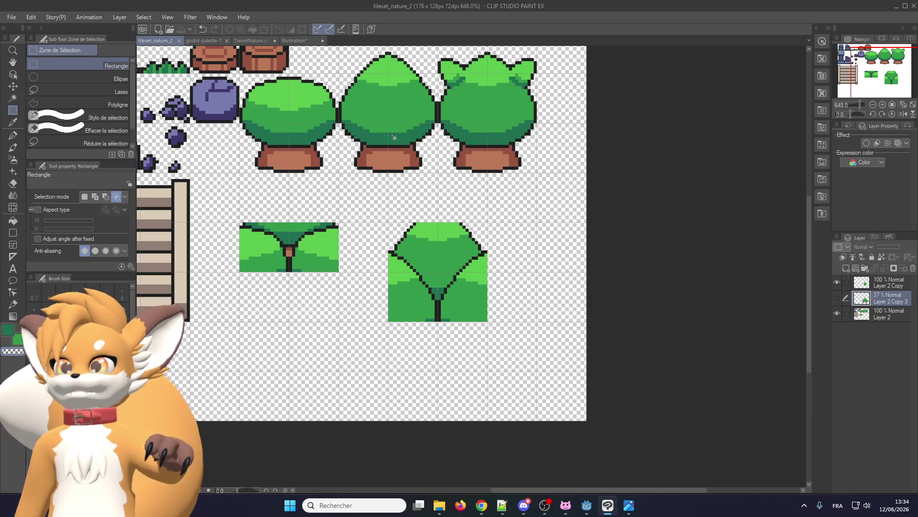
pyautogui.hotkey('alt', 'Tab')
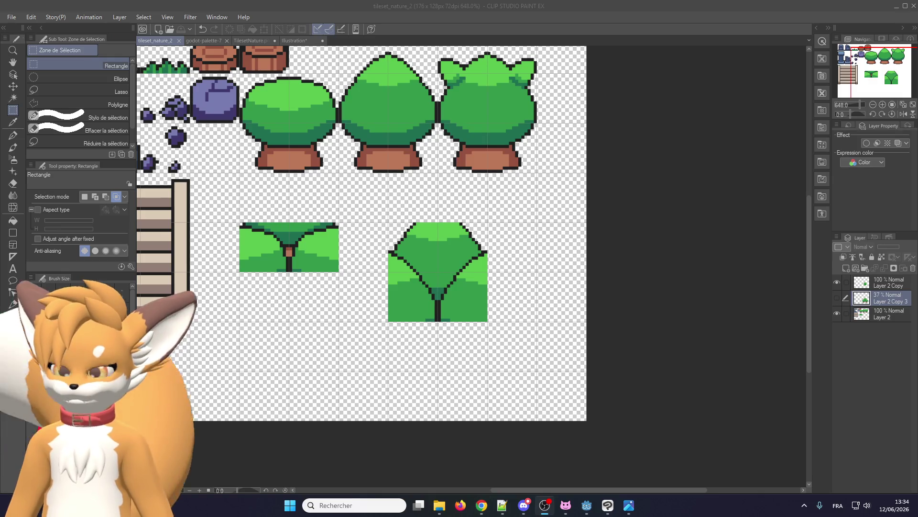
pyautogui.scroll(-1, 525, 255)
pyautogui.scroll(2, 438, 239)
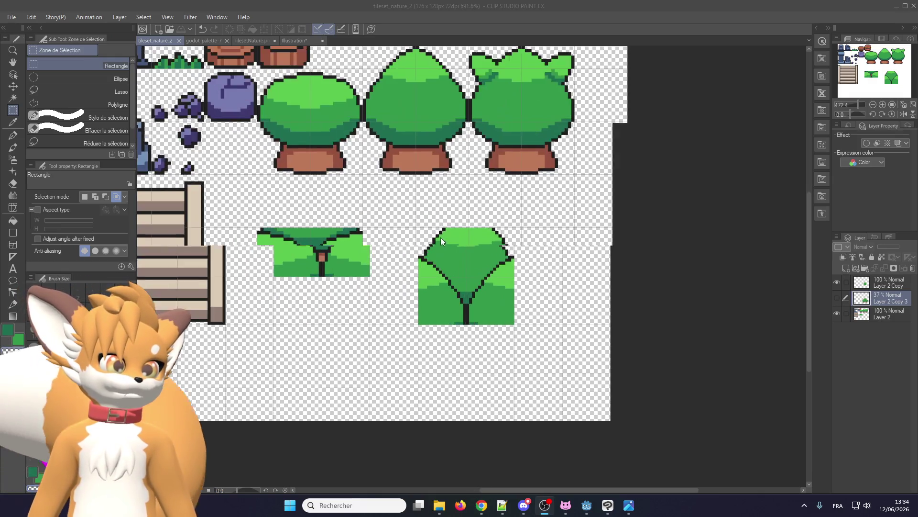
# Step: Export the tileset as a single-layer PNG, overwriting nature.png and accepting the PNG settings
pyautogui.click(12, 17)
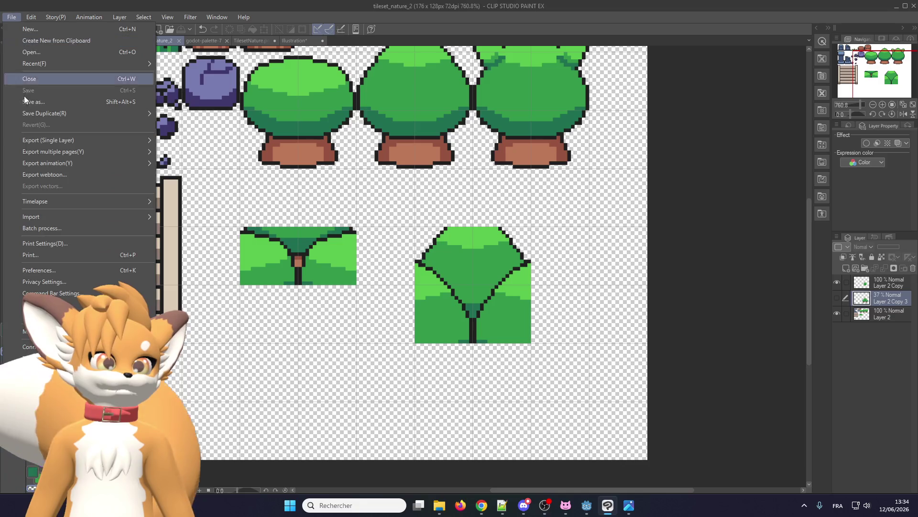
pyautogui.moveTo(36, 140)
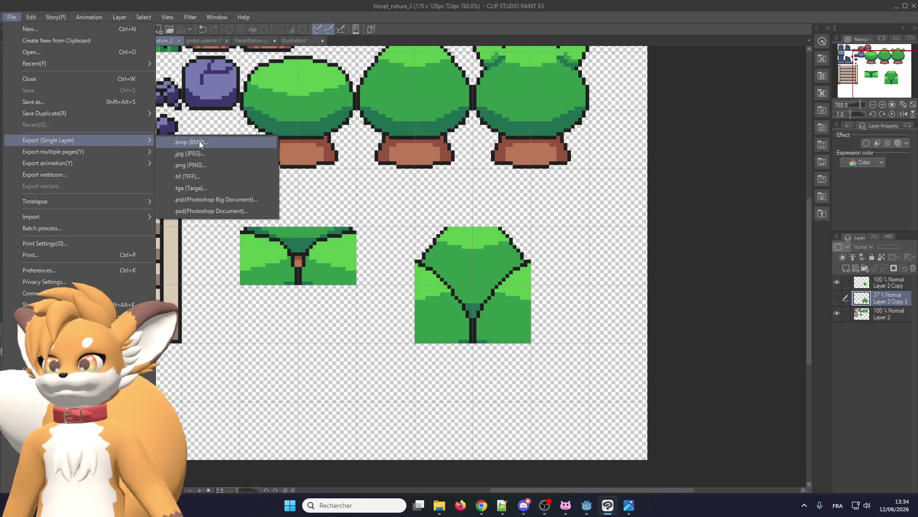
pyautogui.click(196, 165)
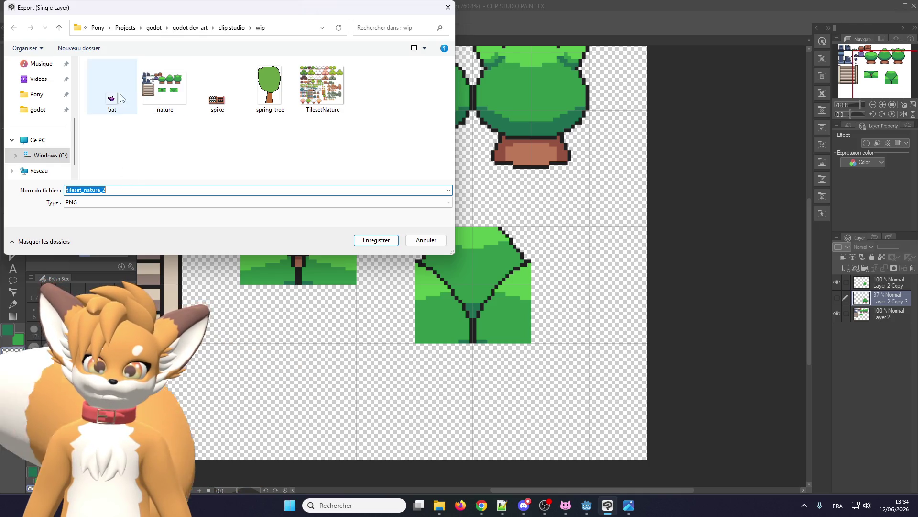
pyautogui.click(176, 93)
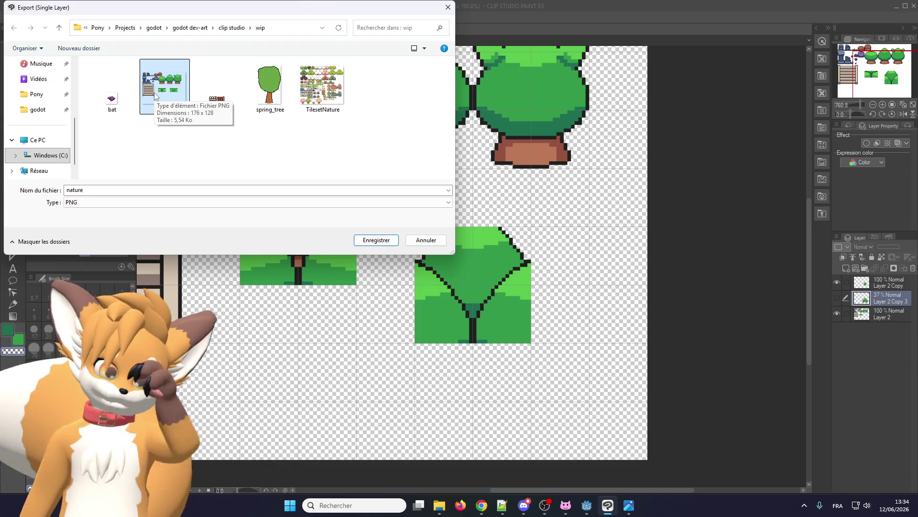
pyautogui.click(218, 95)
pyautogui.doubleClick(180, 94)
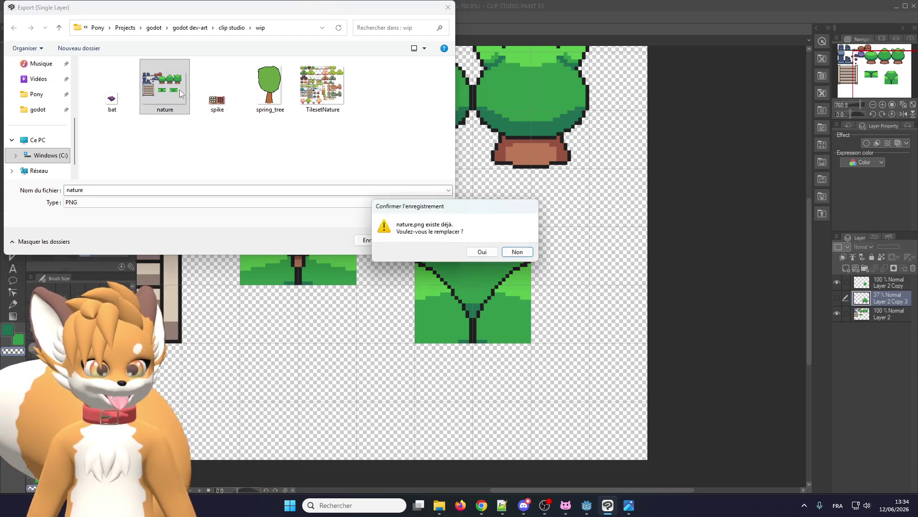
pyautogui.click(476, 252)
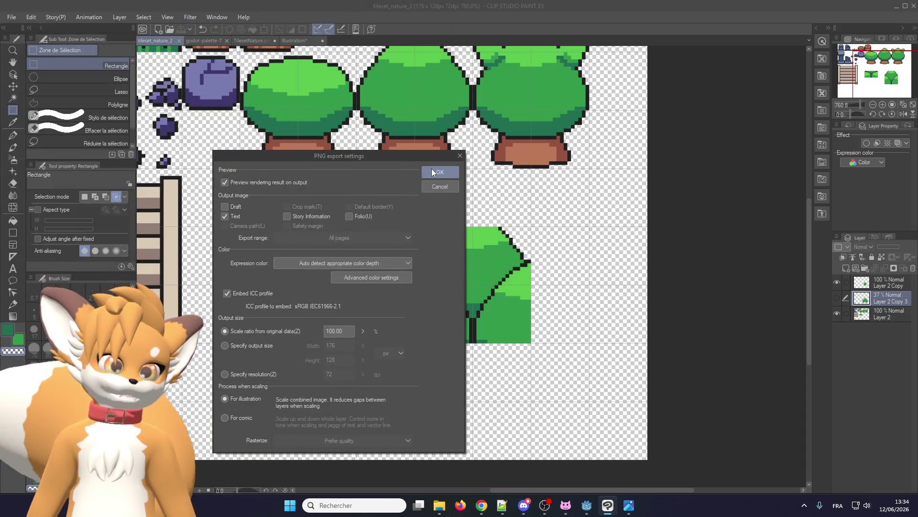
pyautogui.click(433, 172)
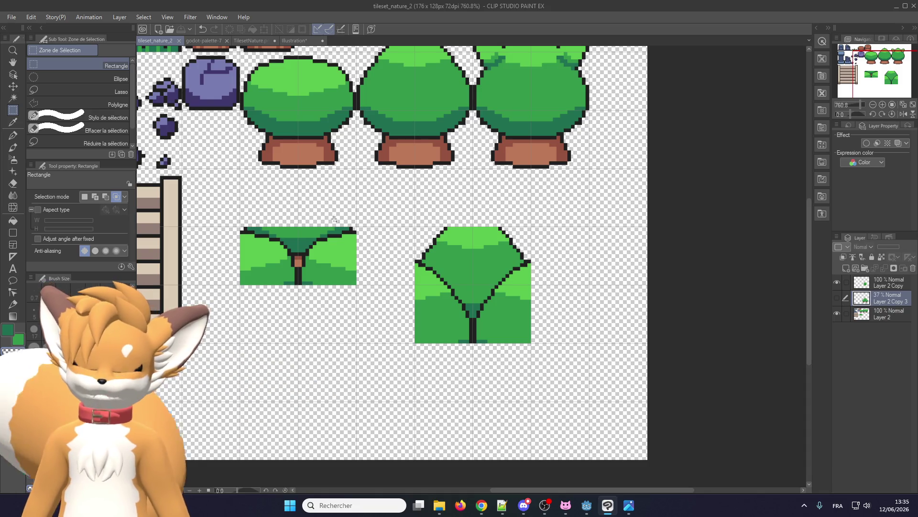
# Step: Switch away from the painting program and bring the Godot editor to the front
pyautogui.hotkey('alt', 'Tab')
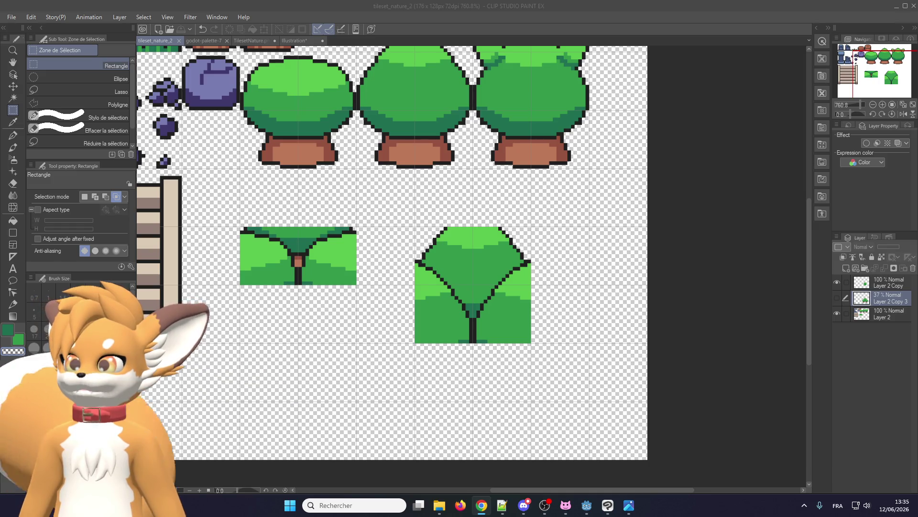
pyautogui.hotkey('alt', 'Tab')
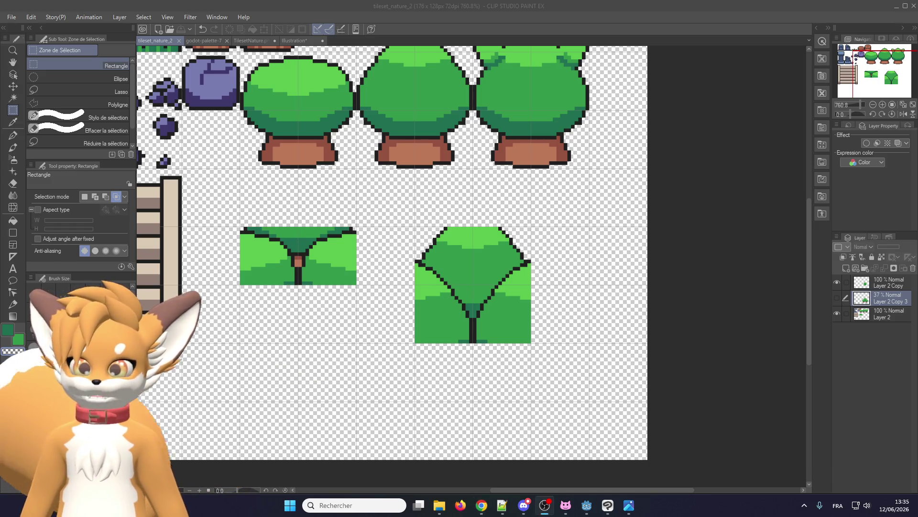
pyautogui.scroll(-2, 467, 234)
pyautogui.scroll(2, 337, 233)
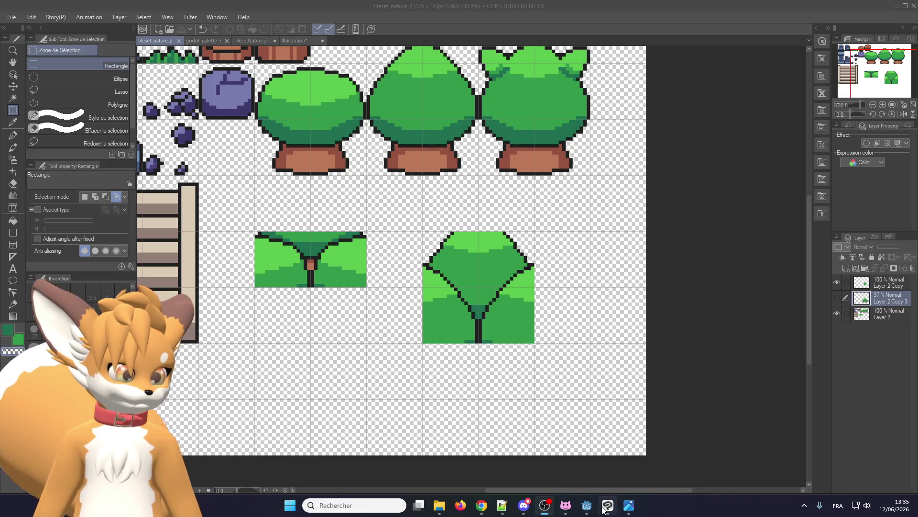
pyautogui.click(587, 506)
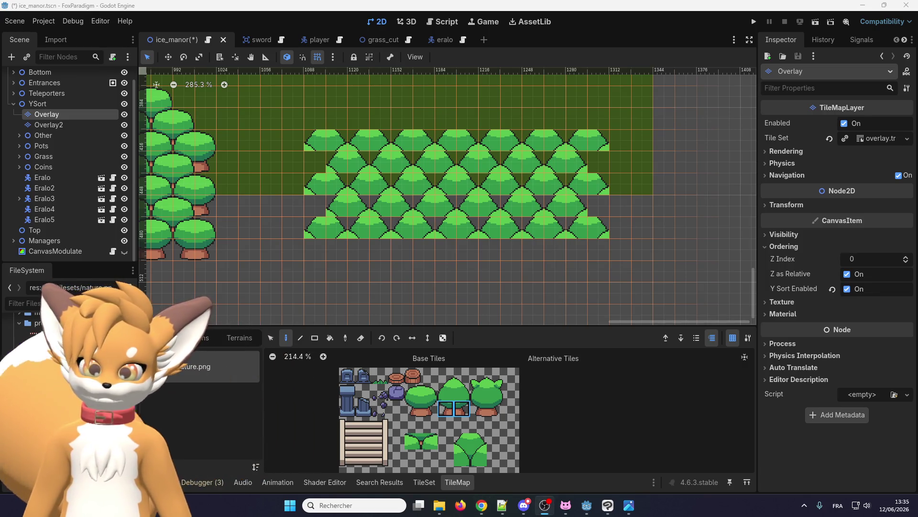
# Step: Pick the 2x2 bush tiles and erase the whole bush block from the Overlay layer with the rectangle eraser
pyautogui.scroll(-2, 441, 451)
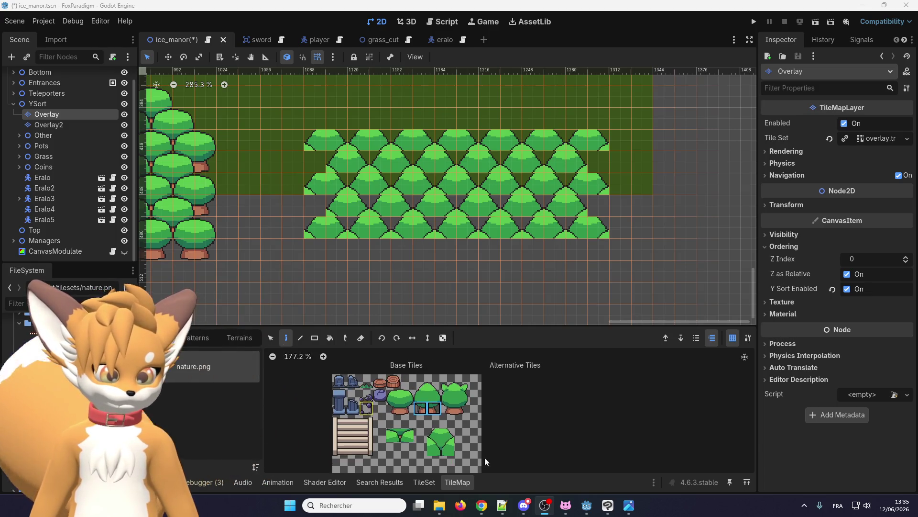
pyautogui.scroll(3, 441, 451)
pyautogui.scroll(1, 441, 451)
pyautogui.moveTo(442, 447); pyautogui.dragTo(425, 422)
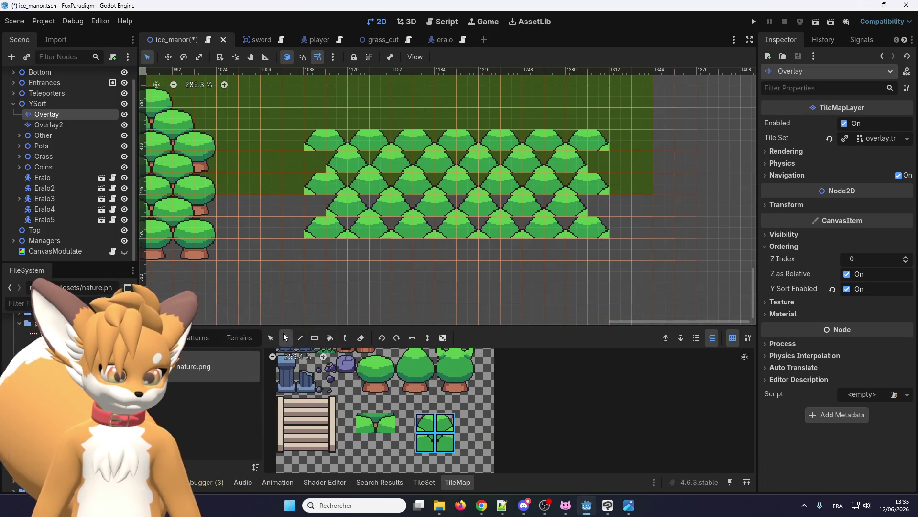
pyautogui.scroll(-5, 234, 239)
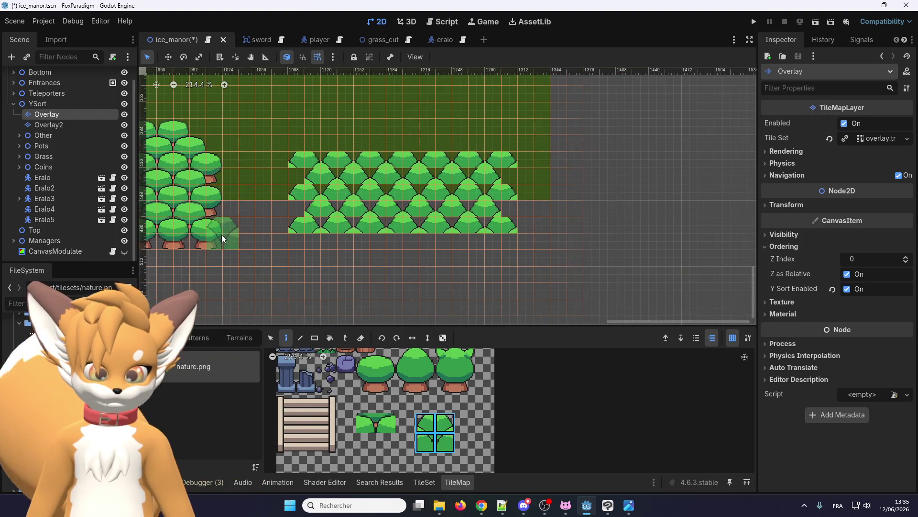
pyautogui.scroll(3, 263, 249)
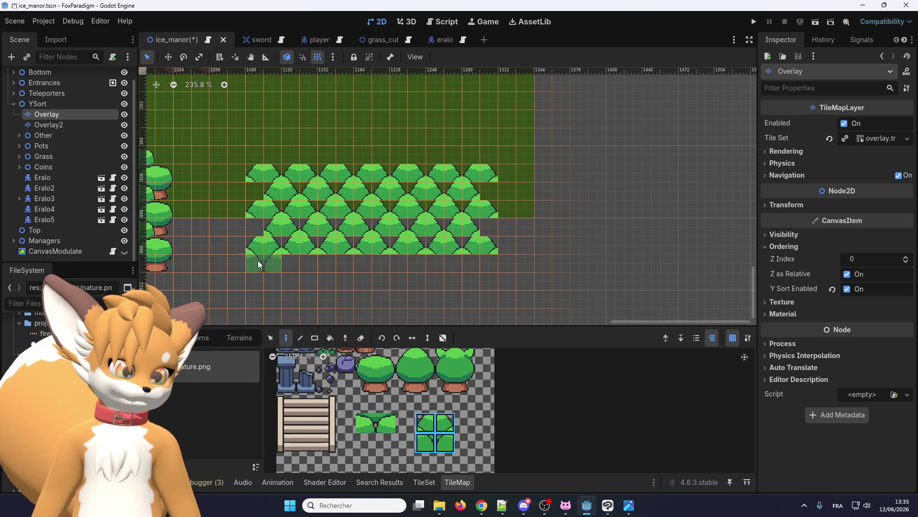
pyautogui.scroll(-2, 258, 265)
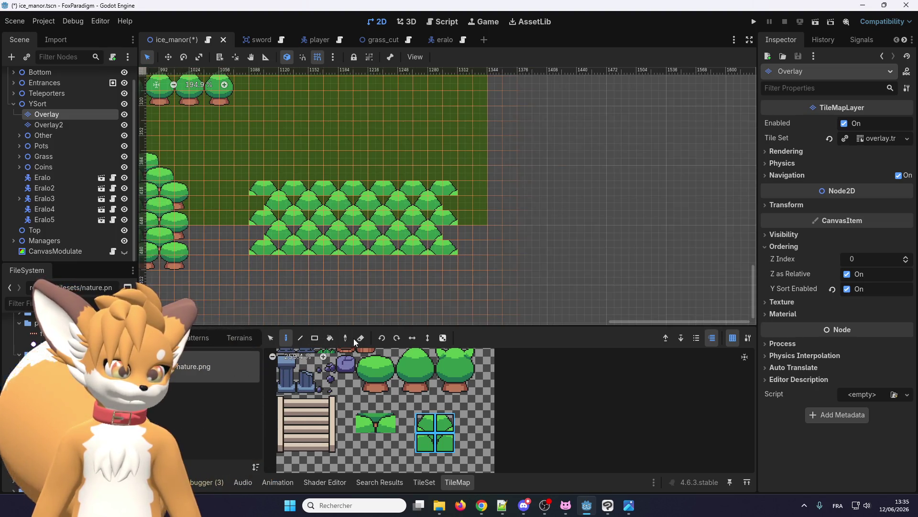
pyautogui.click(314, 335)
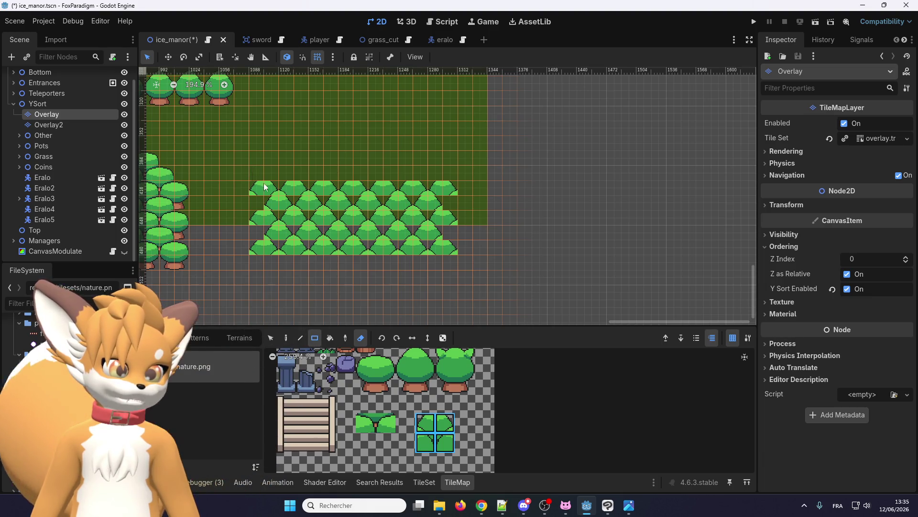
pyautogui.moveTo(266, 187); pyautogui.dragTo(473, 277)
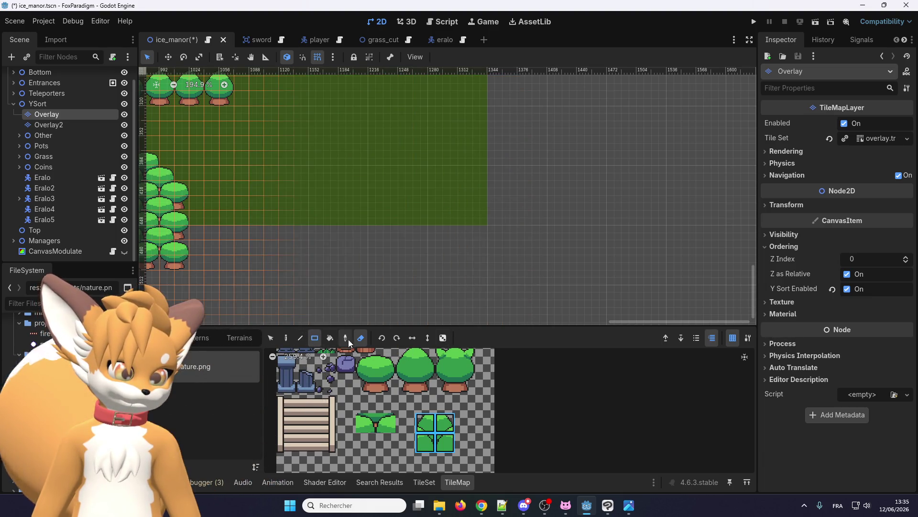
# Step: With the single-tile paint tool, paint the lower row of treetop tiles
pyautogui.click(286, 338)
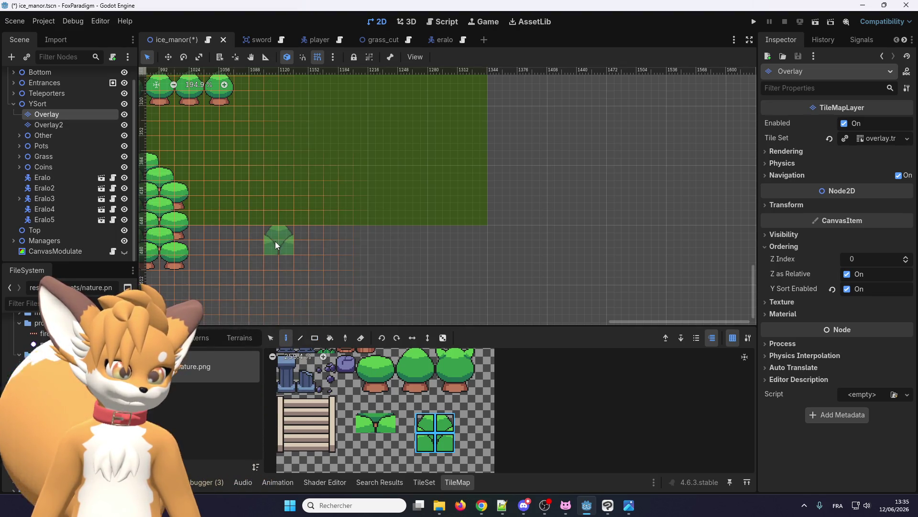
pyautogui.click(314, 338)
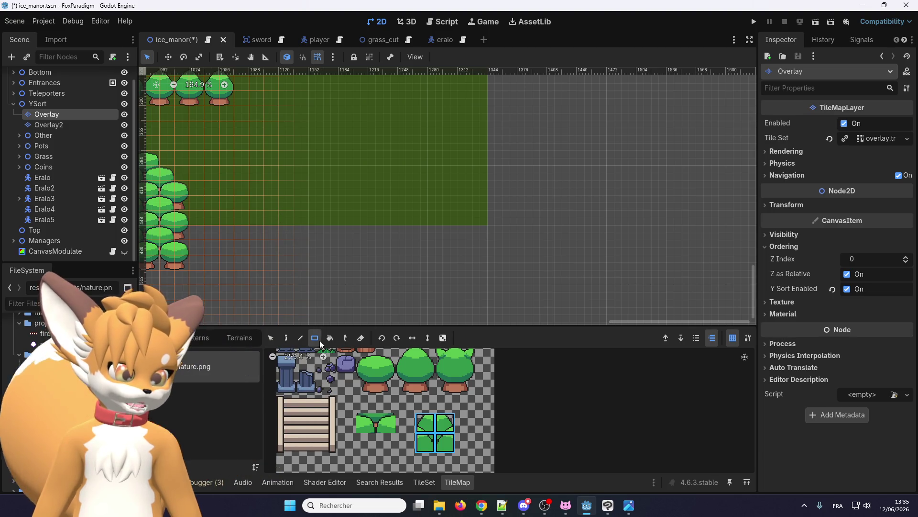
pyautogui.click(286, 337)
pyautogui.moveTo(277, 239); pyautogui.dragTo(308, 240)
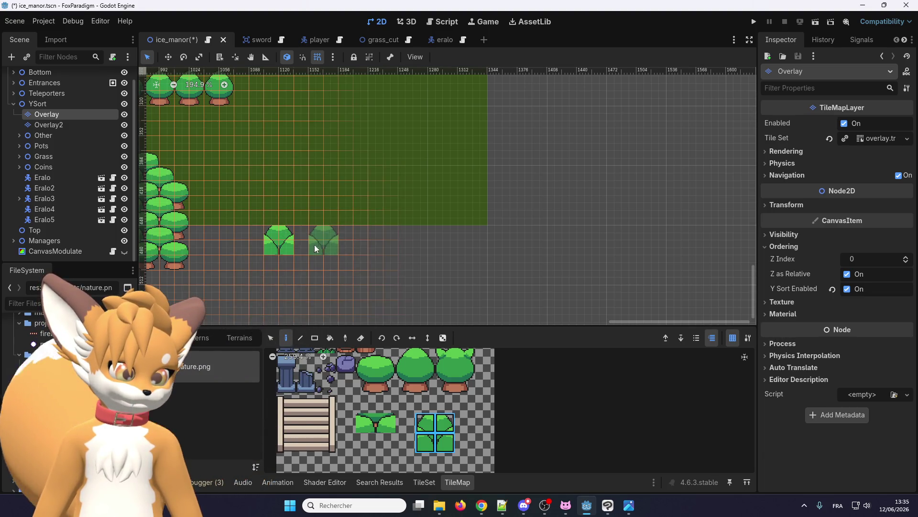
pyautogui.click(339, 243)
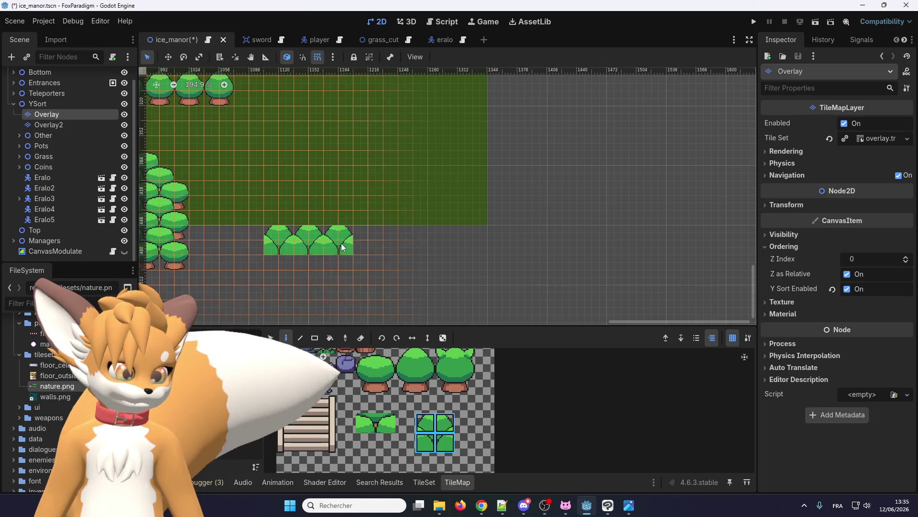
pyautogui.click(369, 243)
pyautogui.click(399, 243)
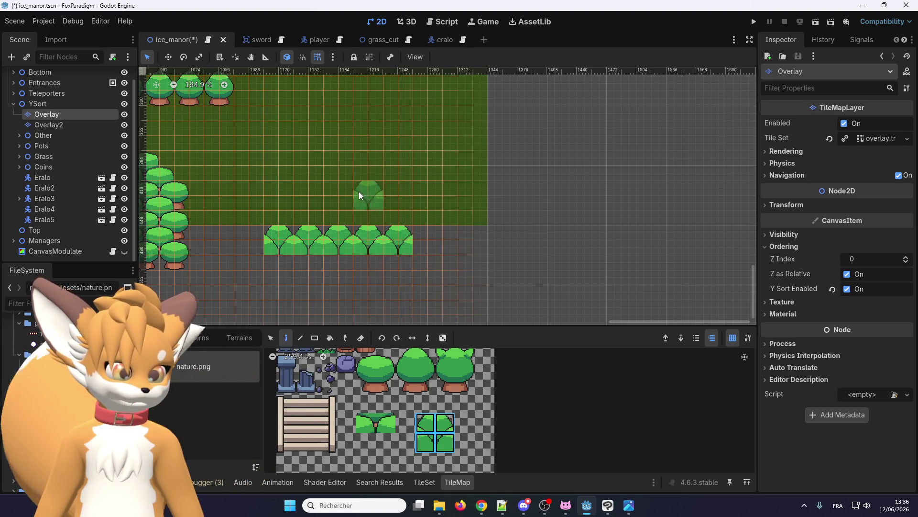
pyautogui.scroll(2, 329, 214)
pyautogui.scroll(-1, 292, 261)
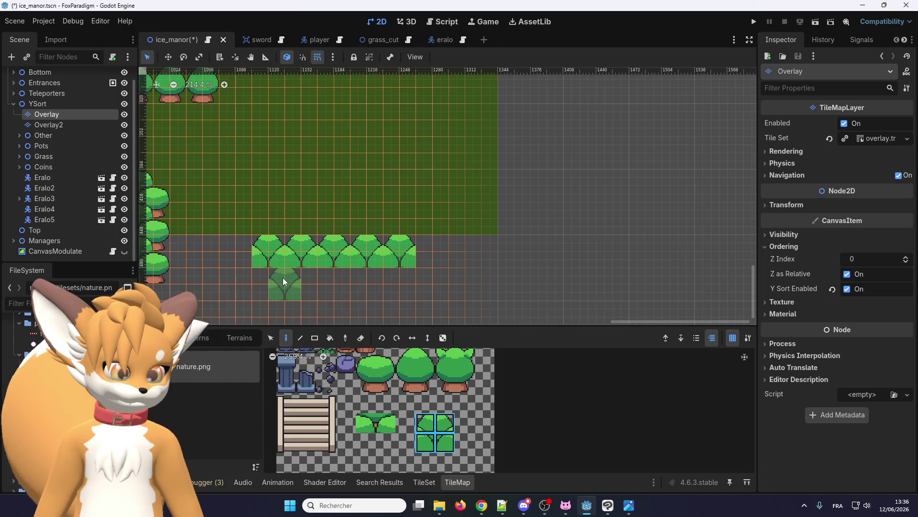
pyautogui.scroll(3, 282, 213)
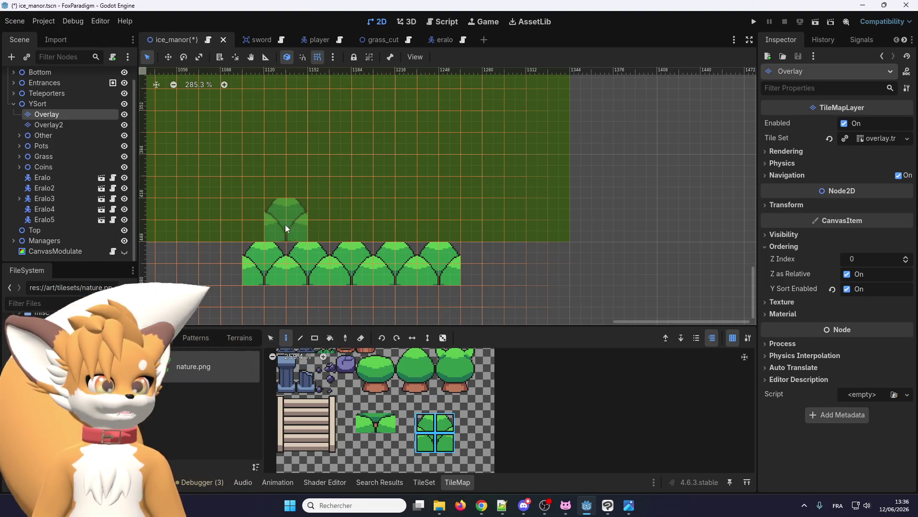
# Step: Paint a staggered upper row of five treetops overlapping the first row
pyautogui.click(264, 228)
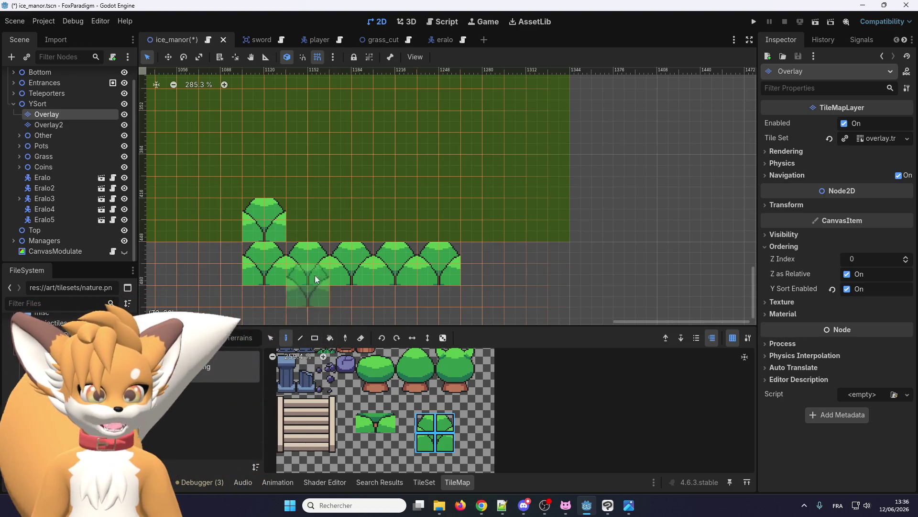
pyautogui.click(306, 217)
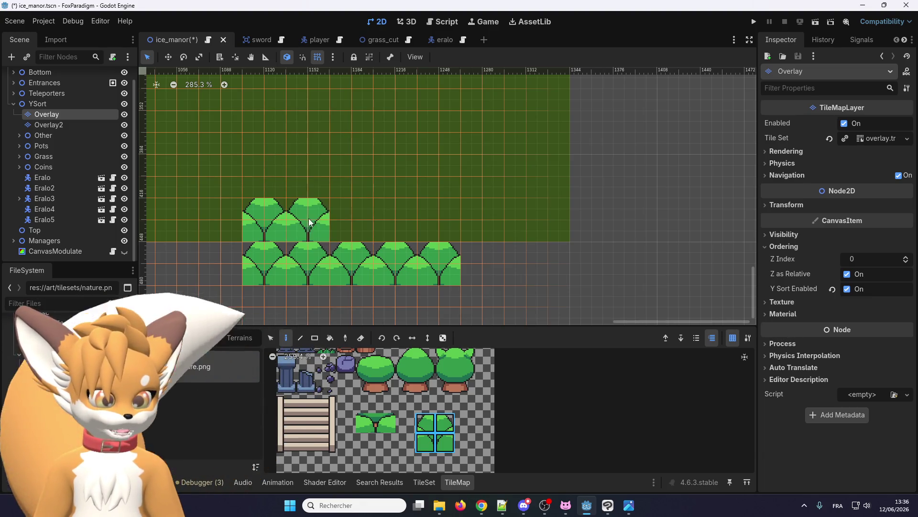
pyautogui.click(352, 223)
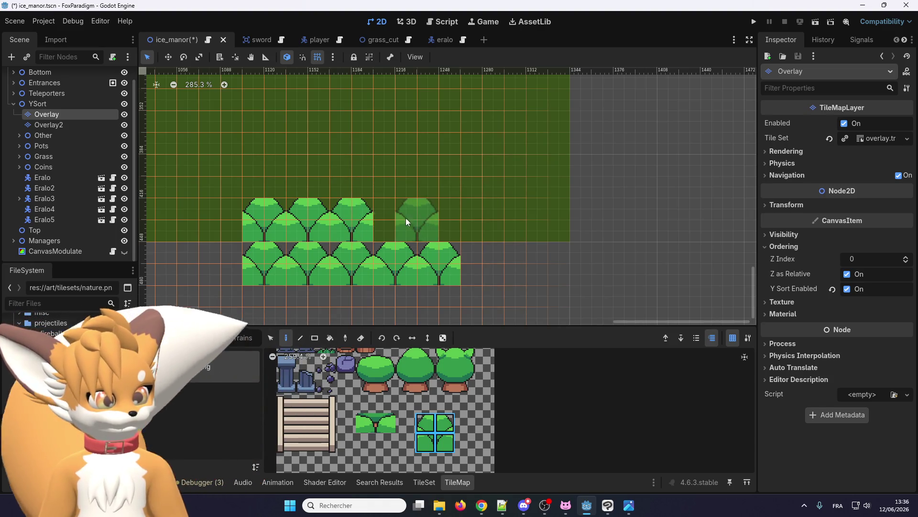
pyautogui.click(406, 220)
pyautogui.click(445, 220)
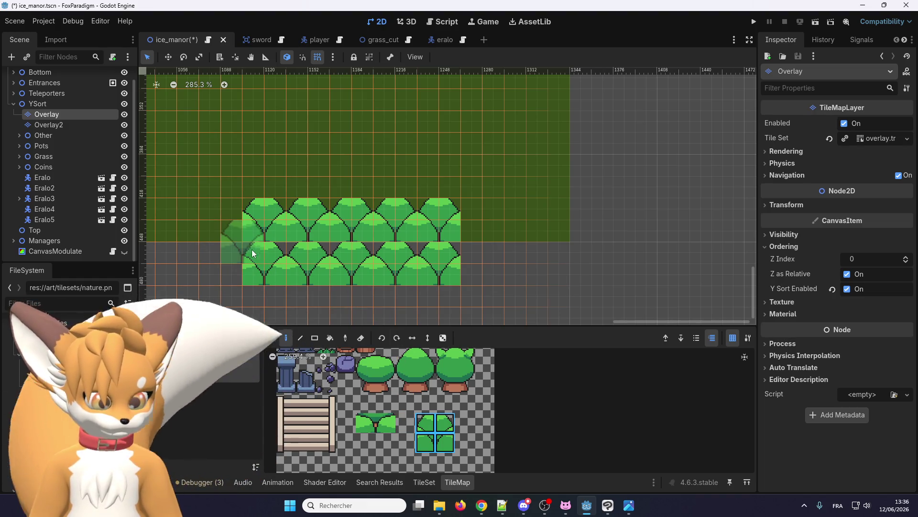
# Step: Stamp a two-tile tree at the front left and paint trunks under the front-row trees
pyautogui.moveTo(407, 389); pyautogui.dragTo(407, 365)
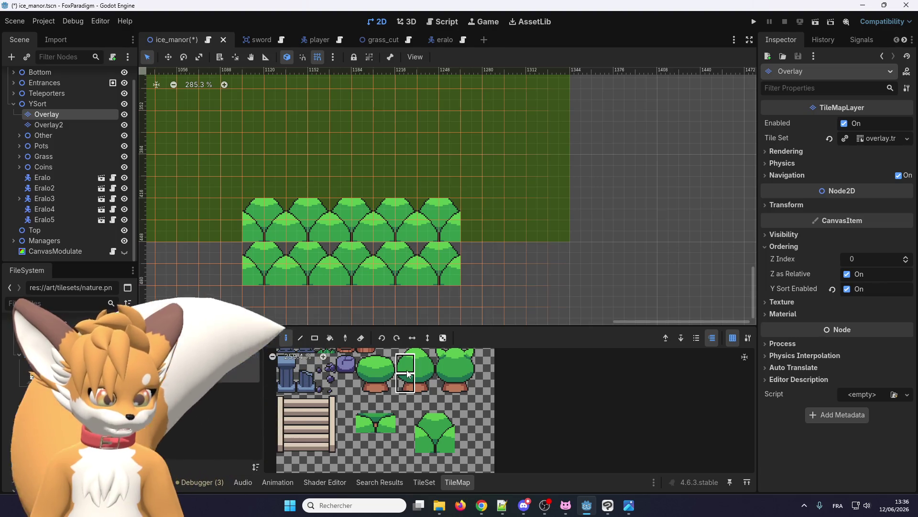
pyautogui.click(231, 285)
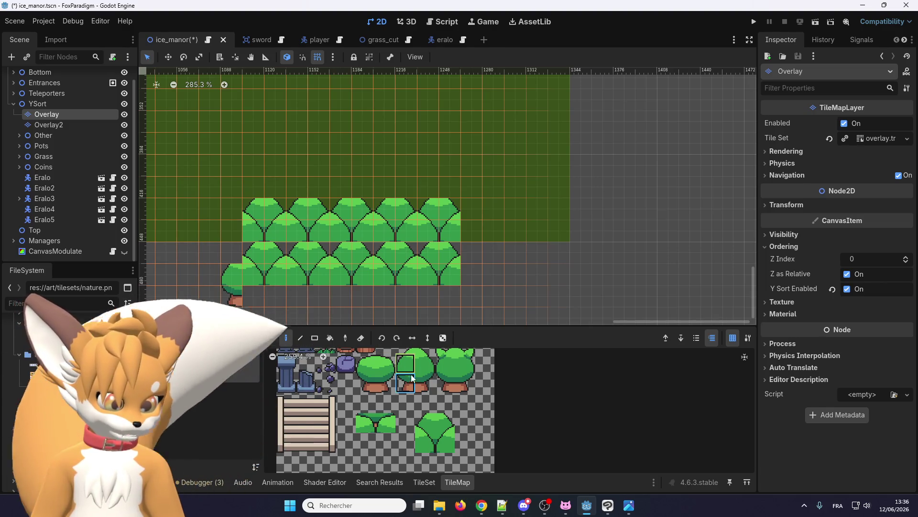
pyautogui.click(425, 383)
pyautogui.moveTo(413, 383); pyautogui.dragTo(406, 382)
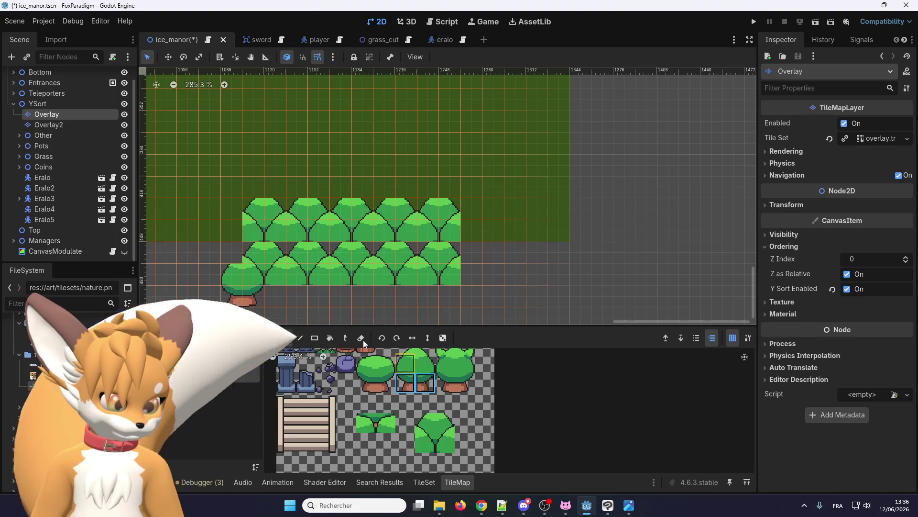
pyautogui.click(332, 300)
pyautogui.click(373, 298)
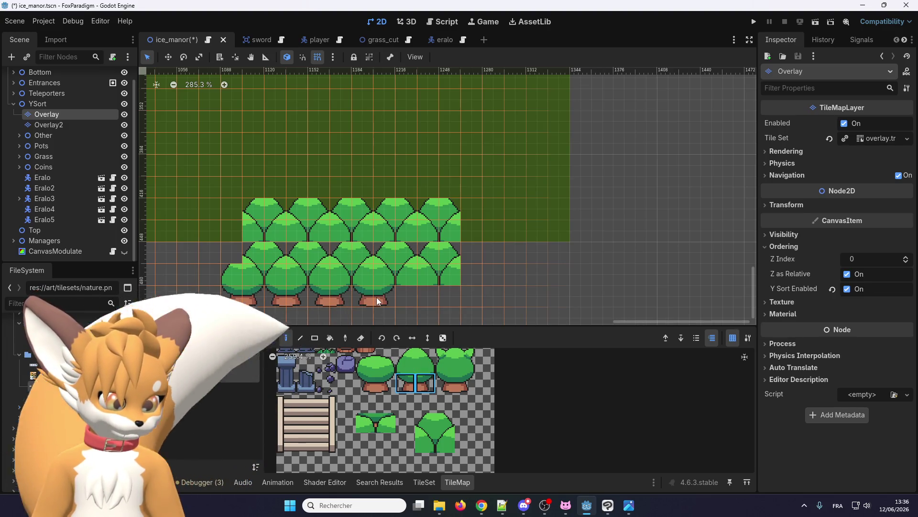
pyautogui.scroll(-2, 375, 295)
pyautogui.click(404, 287)
# Step: Pan across the forest and paint a trunk under the cluster's last tree
pyautogui.scroll(1, 438, 308)
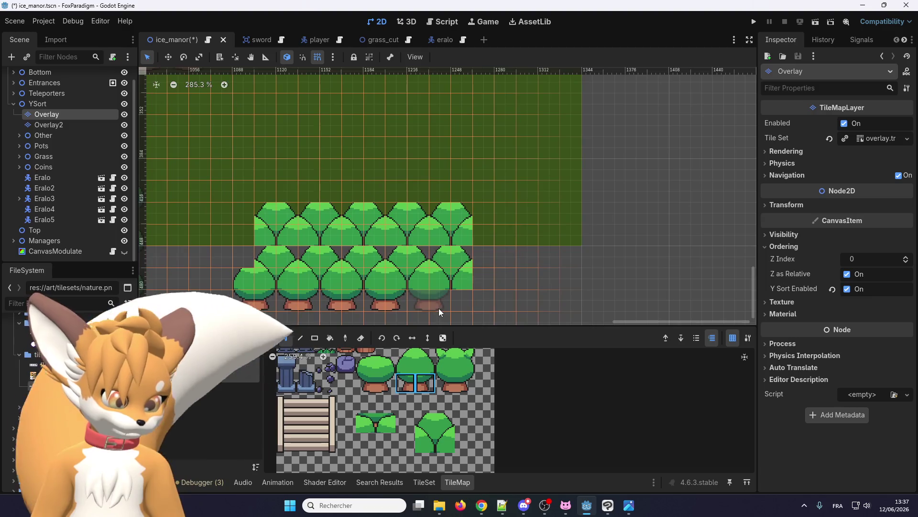
pyautogui.scroll(-1, 414, 258)
pyautogui.hscroll(-2, 265, 286)
pyautogui.scroll(1, 238, 248)
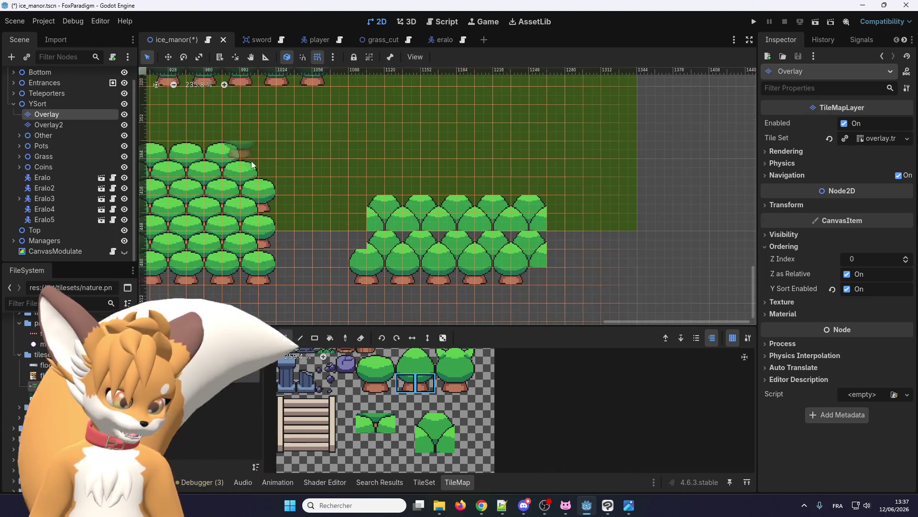
pyautogui.scroll(2, 476, 247)
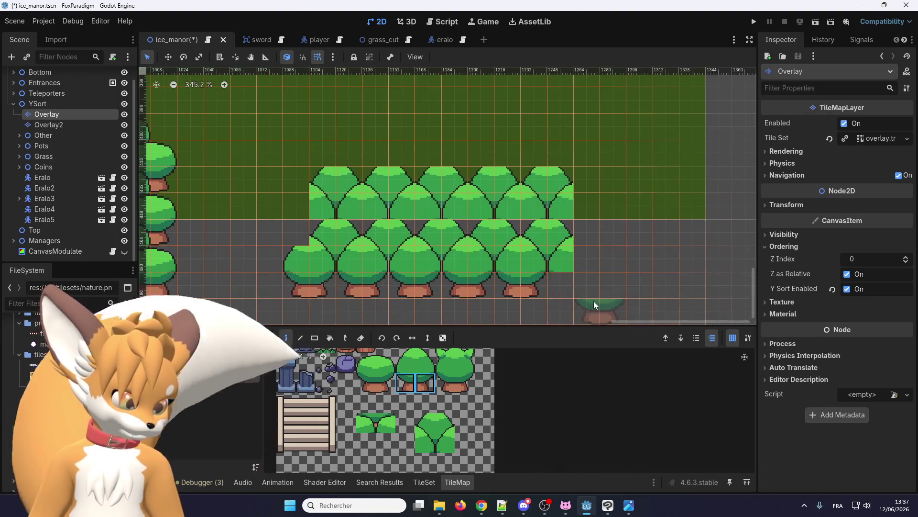
pyautogui.click(566, 289)
pyautogui.hscroll(1, 215, 252)
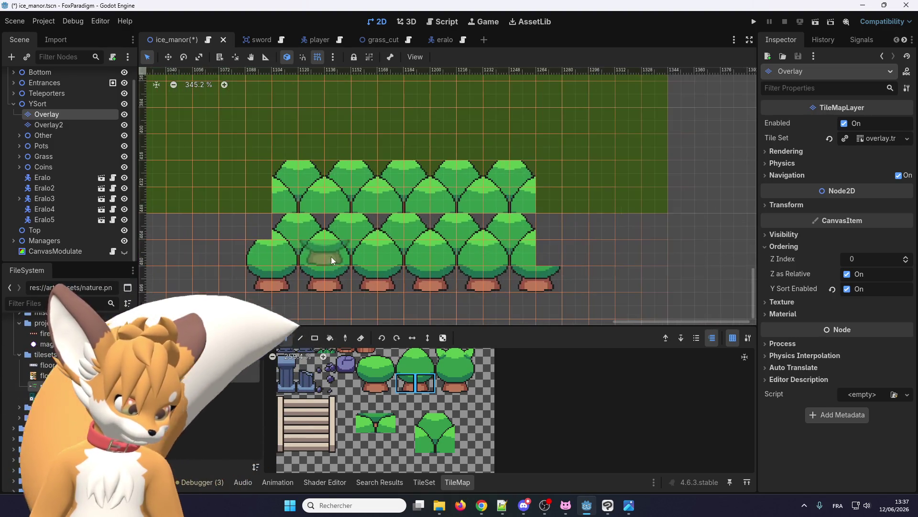
pyautogui.hscroll(1, 325, 260)
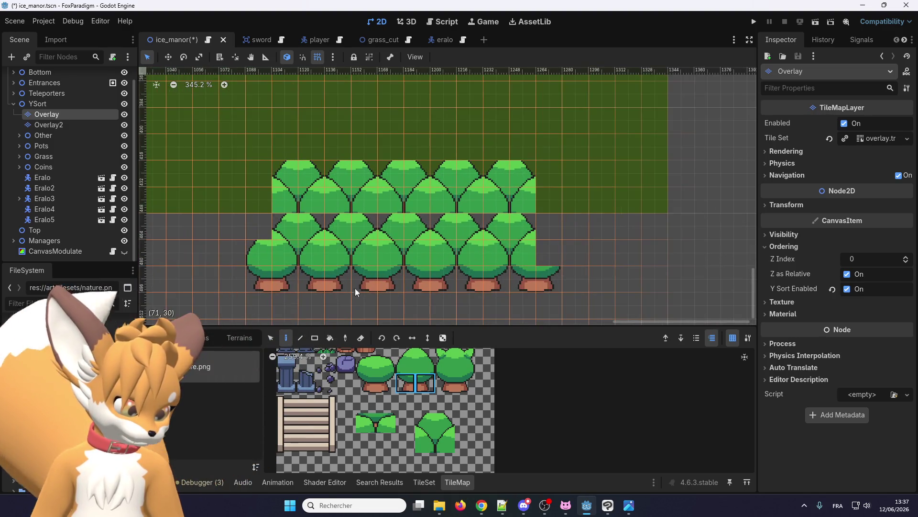
# Step: Fill the missing treetop tiles in the row and add a tall treetop at the upper row's left end
pyautogui.click(403, 351)
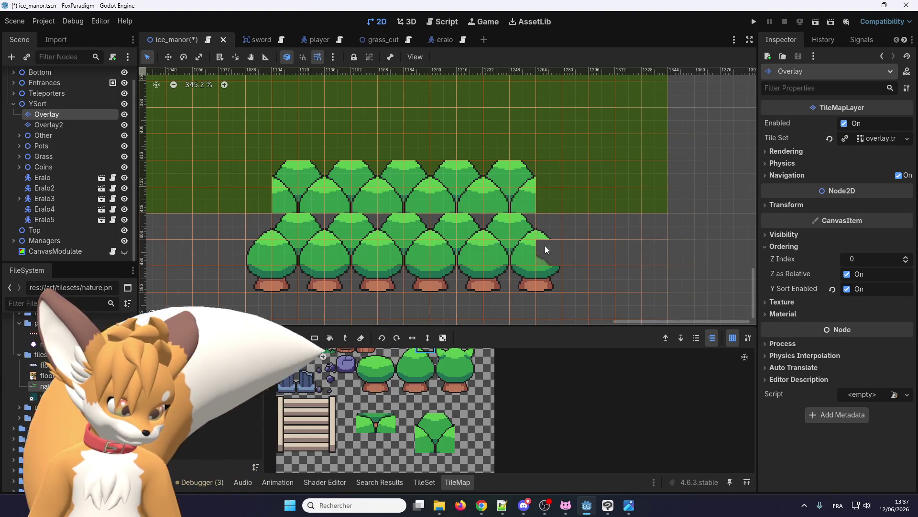
pyautogui.click(431, 371)
pyautogui.click(545, 253)
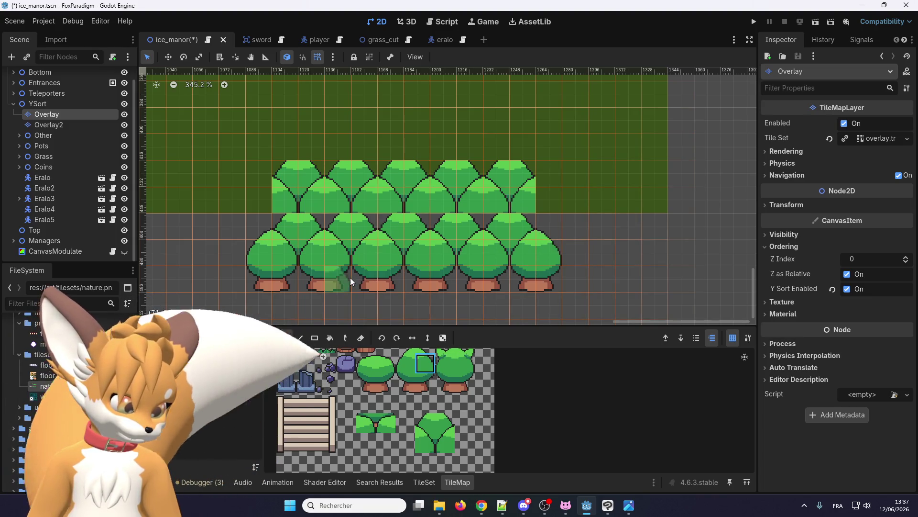
pyautogui.scroll(1, 325, 256)
pyautogui.scroll(-1, 301, 254)
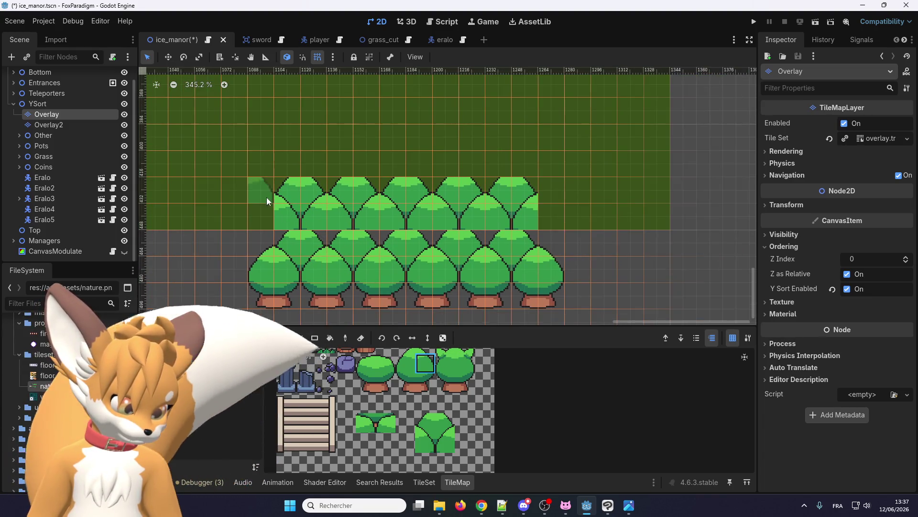
pyautogui.click(406, 382)
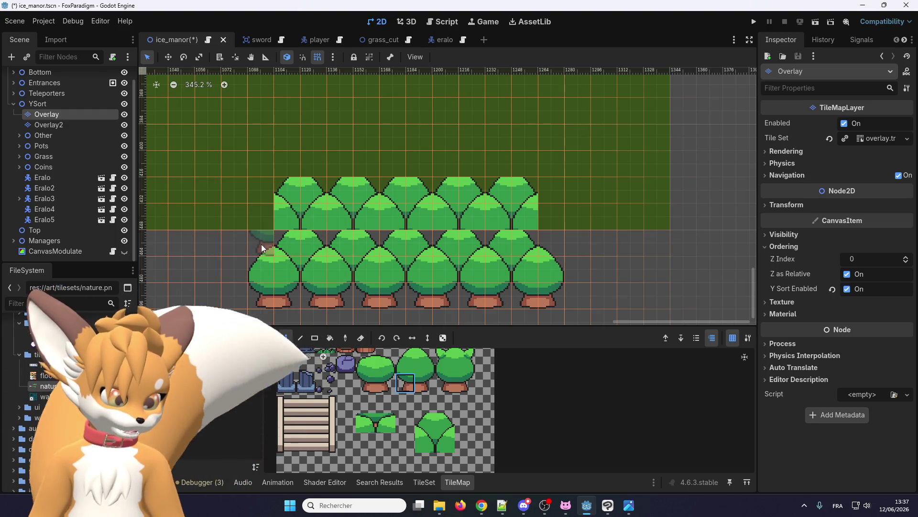
pyautogui.click(406, 366)
pyautogui.scroll(-2, 407, 358)
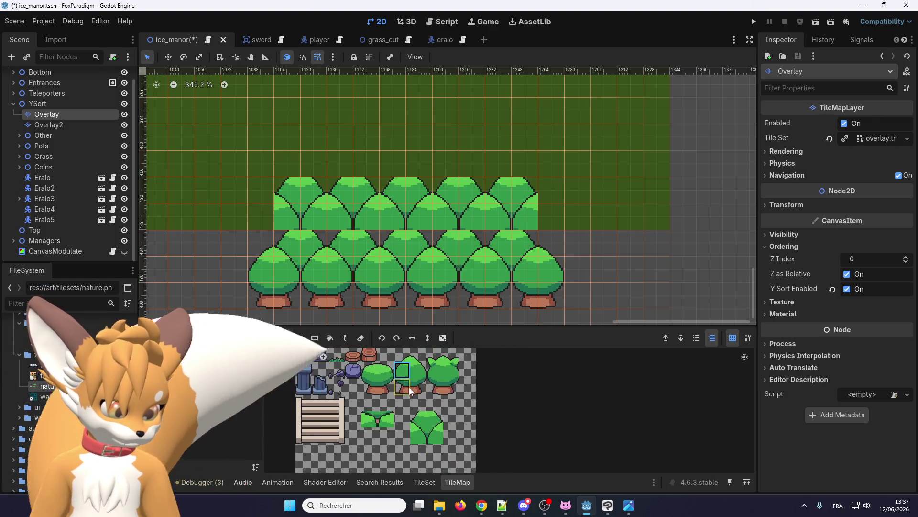
pyautogui.click(263, 207)
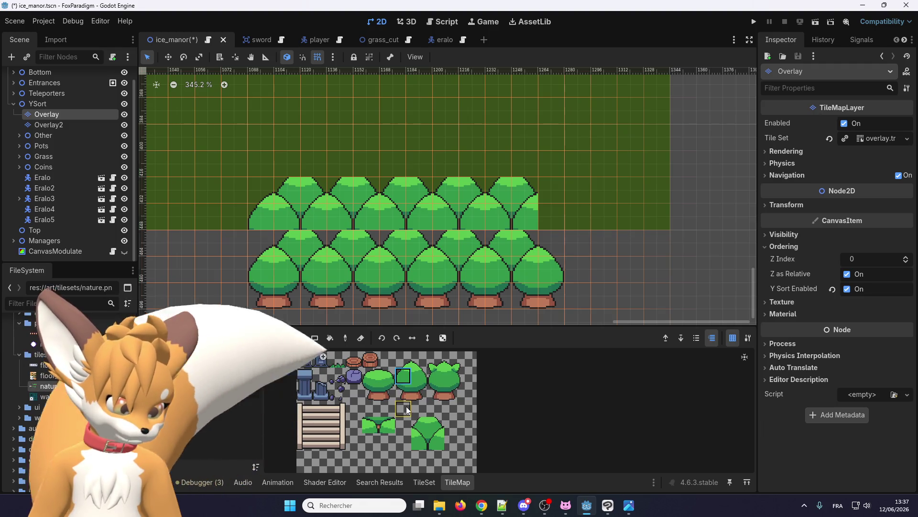
# Step: Select a 2x3 block of tree tiles in the atlas, then narrow it to the top-left tree tile
pyautogui.moveTo(405, 395); pyautogui.dragTo(428, 366)
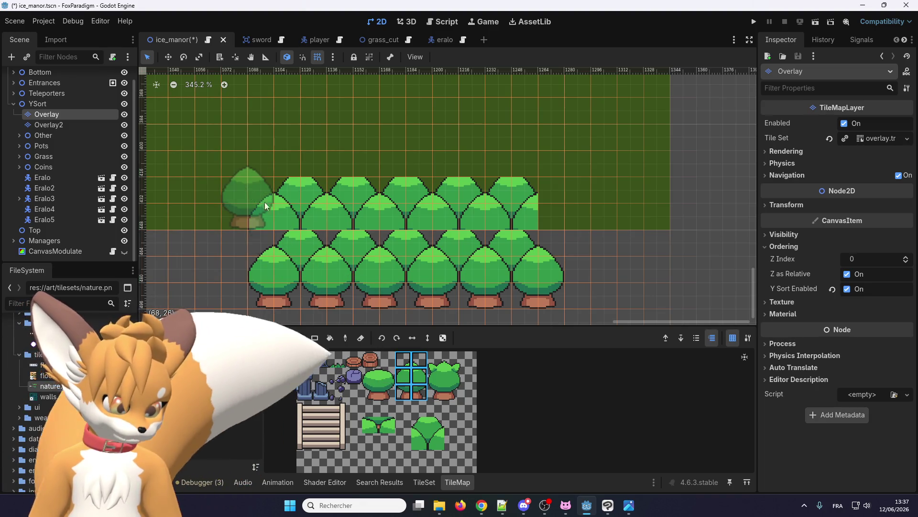
pyautogui.click(404, 367)
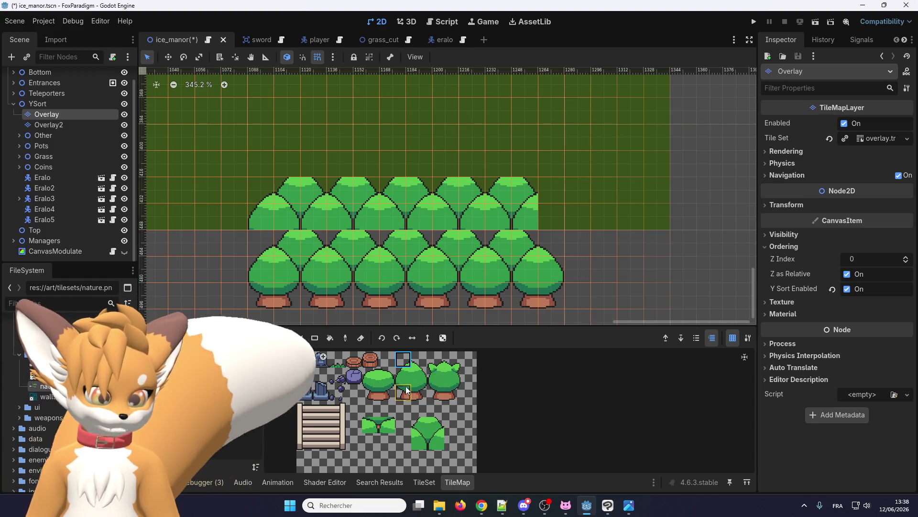
pyautogui.scroll(-2, 380, 407)
pyautogui.scroll(3, 379, 407)
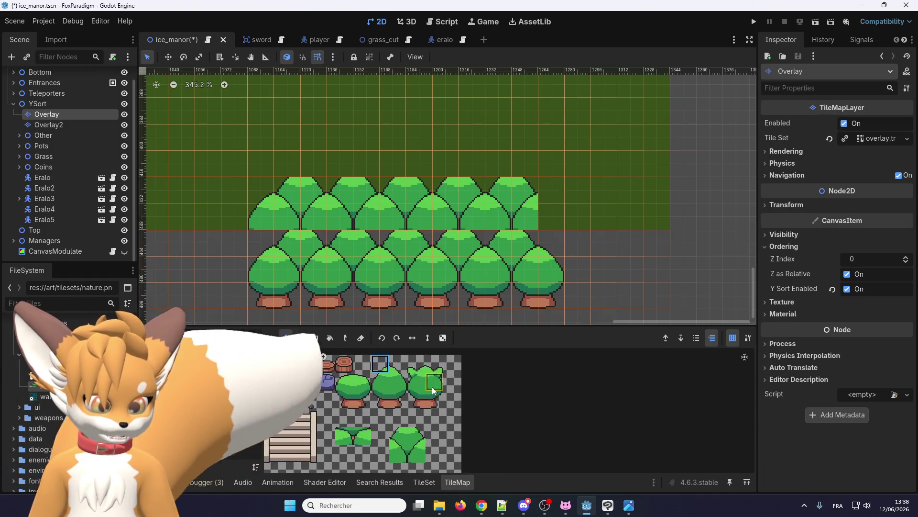
pyautogui.scroll(-2, 397, 397)
pyautogui.scroll(6, 418, 382)
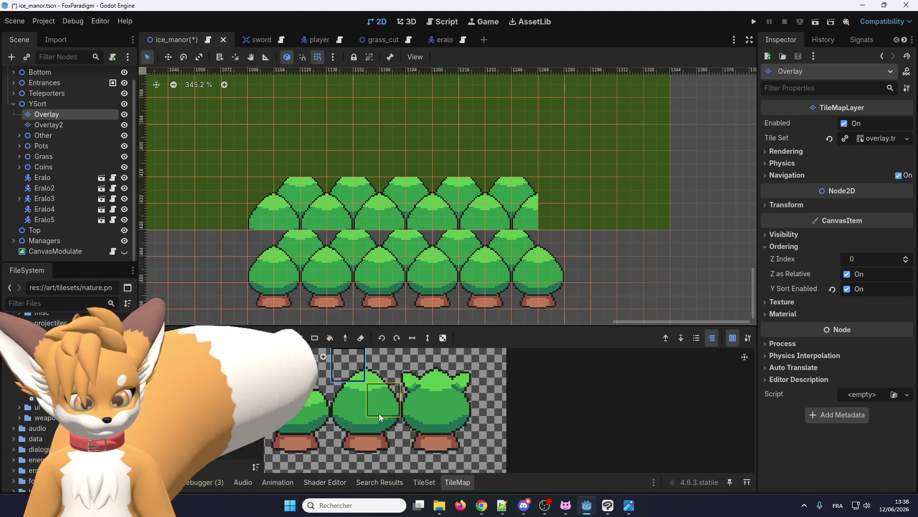
# Step: Pick the trunk tile and erase the existing rows of trees from the Overlay layer
pyautogui.click(358, 439)
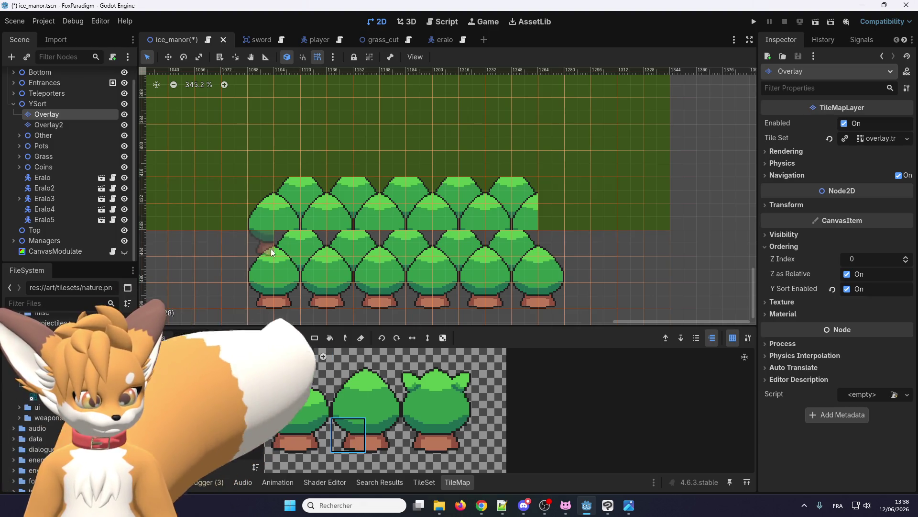
pyautogui.scroll(-3, 365, 425)
pyautogui.scroll(1, 365, 426)
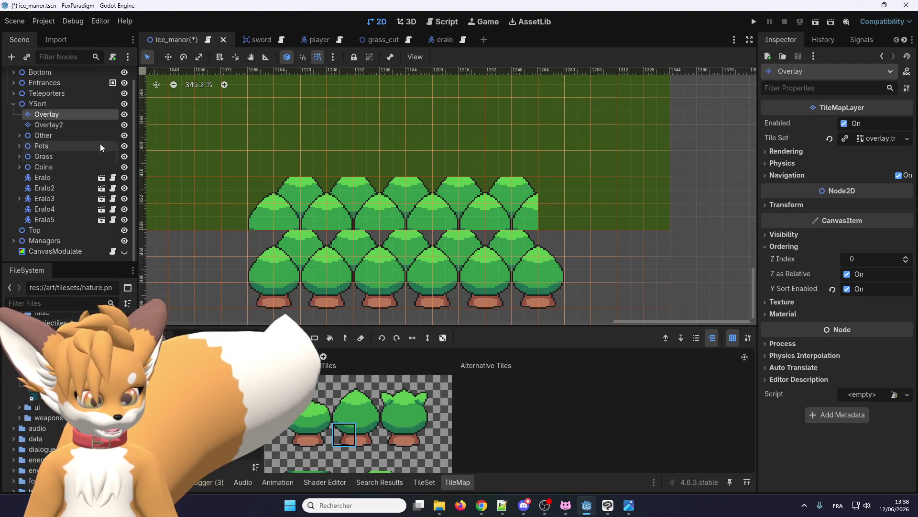
pyautogui.scroll(-2, 314, 259)
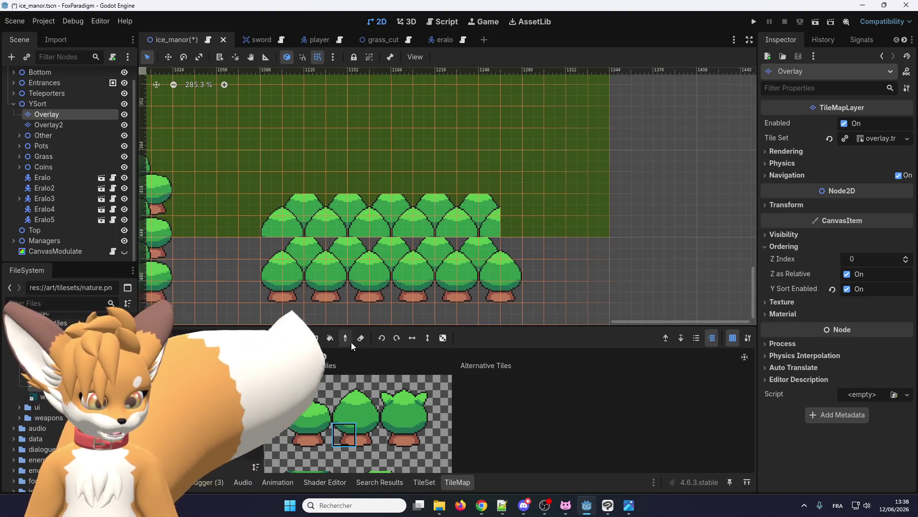
pyautogui.moveTo(266, 291)
pyautogui.mouseDown()
pyautogui.moveTo(522, 268)
pyautogui.moveTo(280, 221)
pyautogui.moveTo(509, 201)
pyautogui.mouseUp()
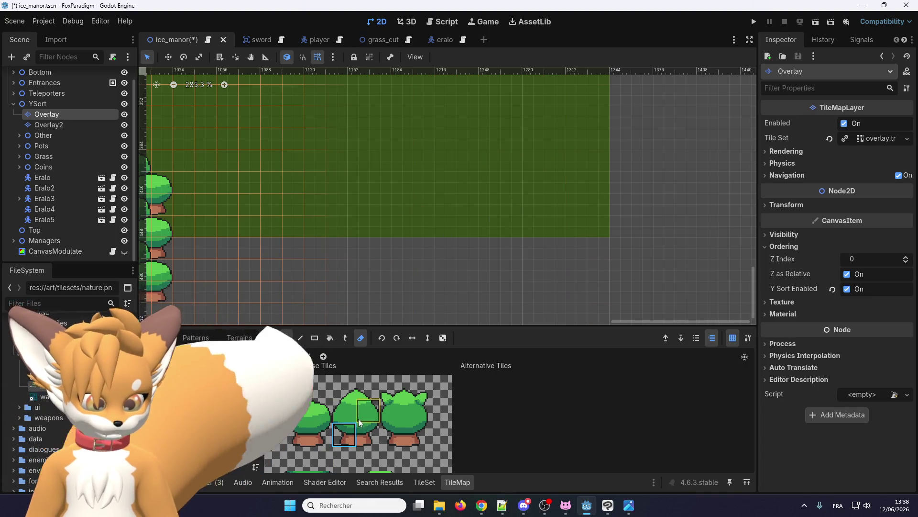
# Step: Select the two-tile trunk and paint a front row of five trunks on the Overlay layer
pyautogui.moveTo(345, 433); pyautogui.dragTo(376, 436)
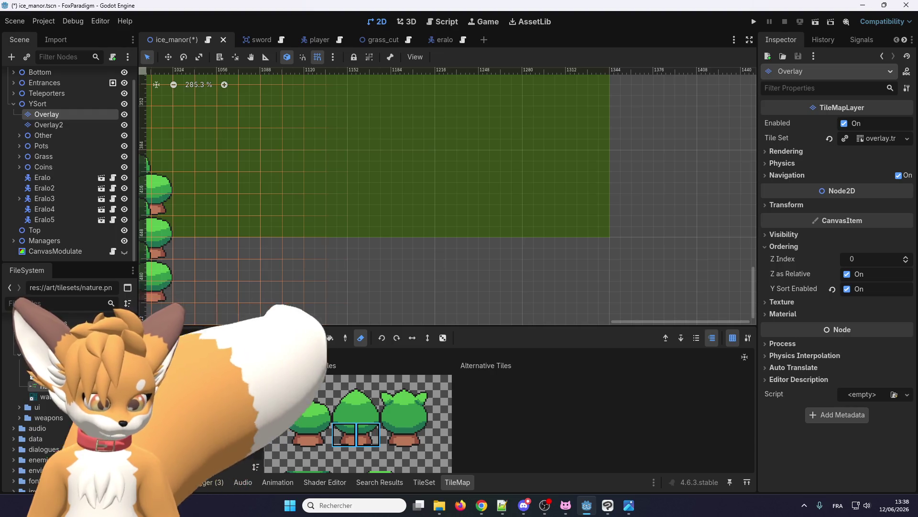
pyautogui.click(285, 338)
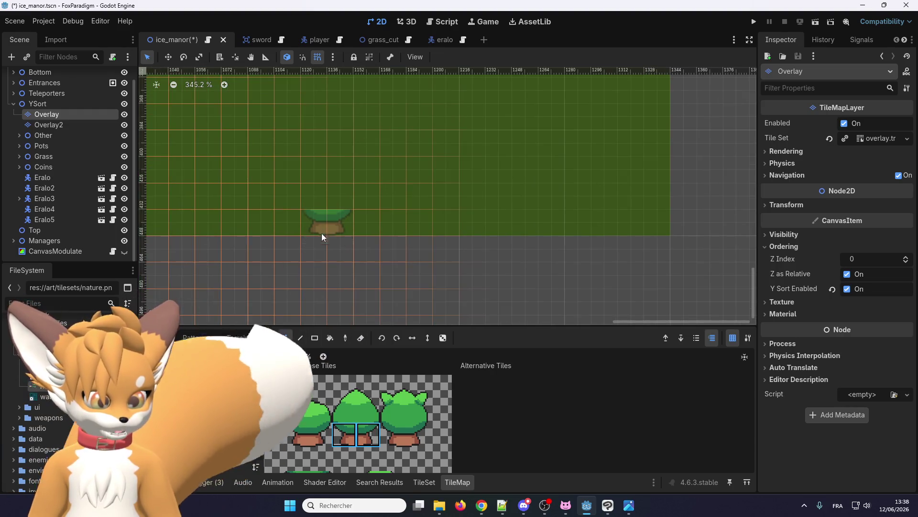
pyautogui.scroll(-1, 294, 237)
pyautogui.scroll(1, 294, 237)
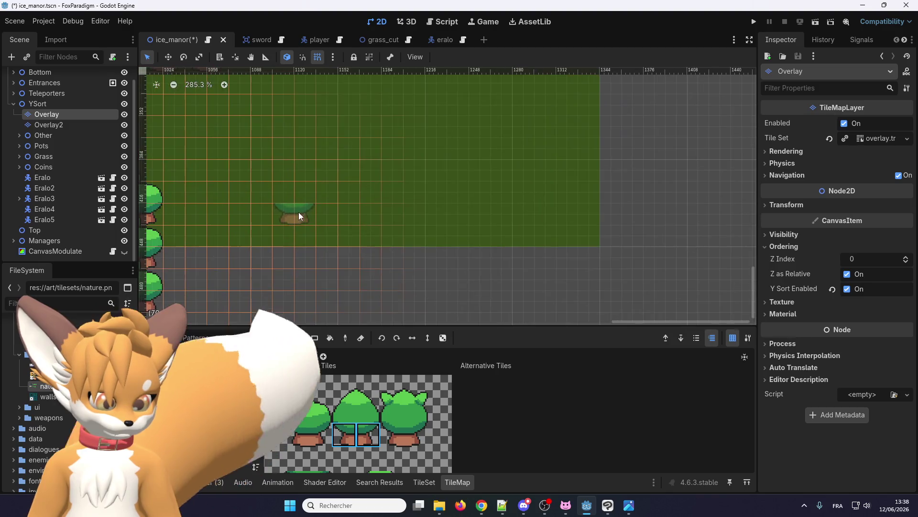
pyautogui.click(298, 212)
pyautogui.click(336, 213)
pyautogui.click(377, 214)
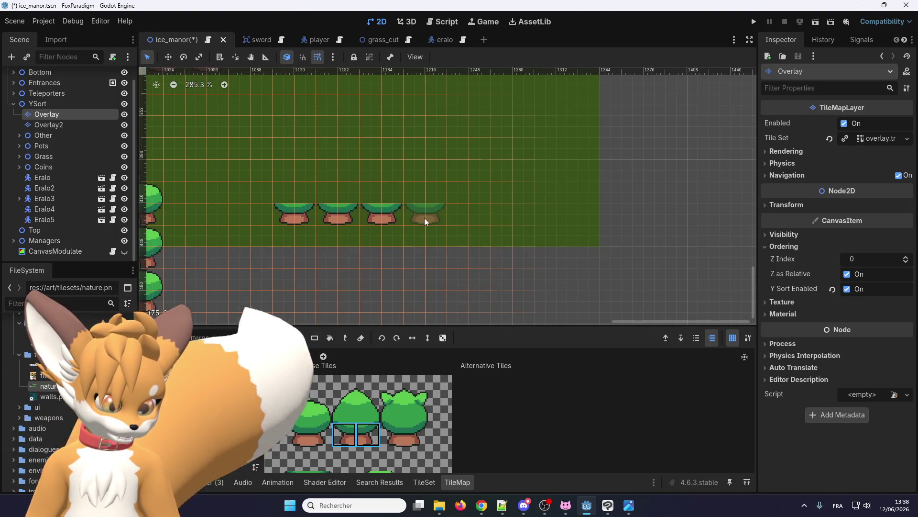
pyautogui.click(423, 216)
pyautogui.click(464, 214)
pyautogui.scroll(-2, 463, 214)
pyautogui.scroll(4, 403, 194)
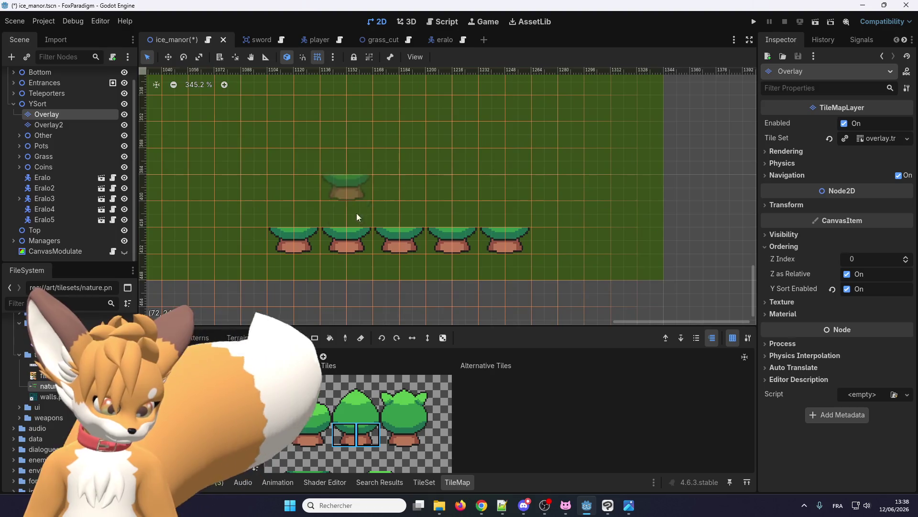
# Step: On Overlay2, paint canopy tiles over each of the five front trunks
pyautogui.click(48, 125)
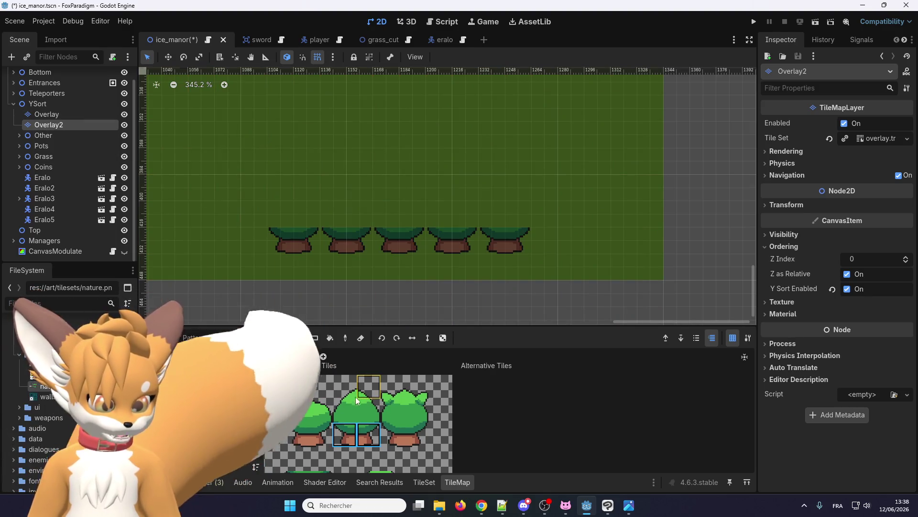
pyautogui.moveTo(344, 410); pyautogui.dragTo(368, 410)
pyautogui.click(297, 216)
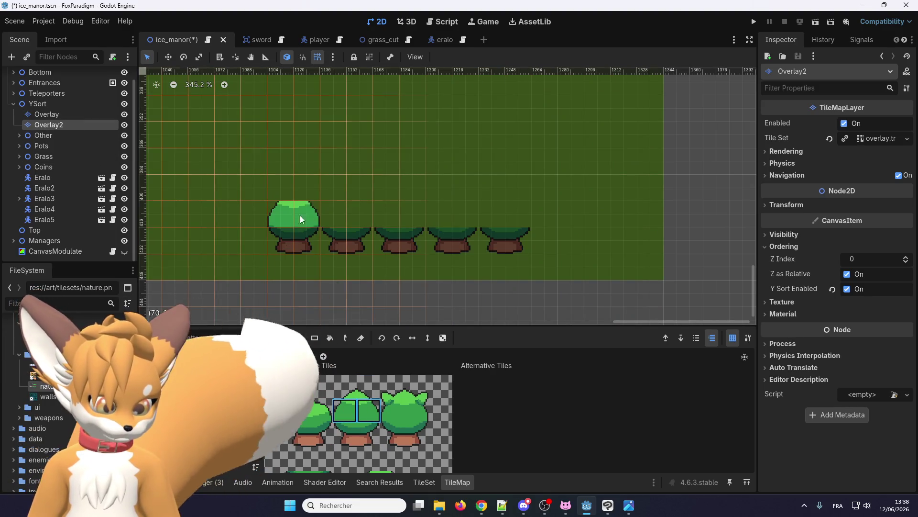
pyautogui.click(347, 211)
pyautogui.click(404, 211)
pyautogui.click(451, 211)
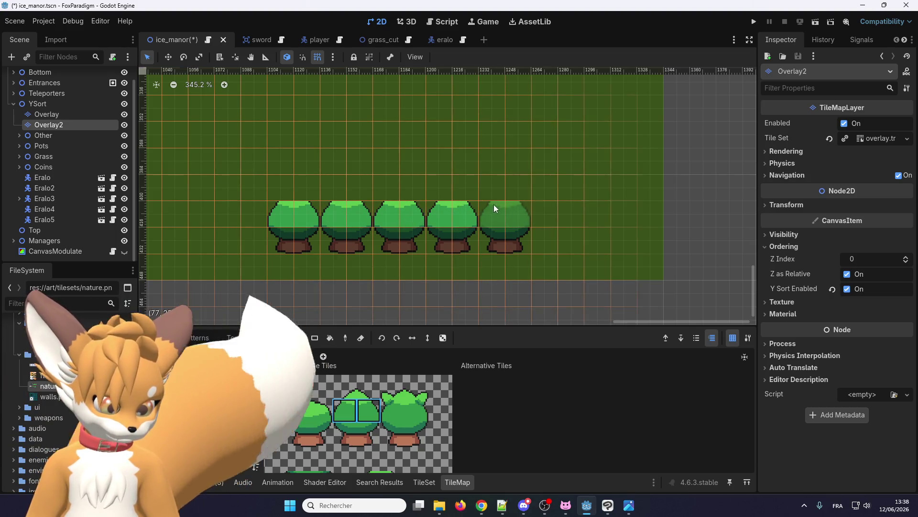
pyautogui.click(505, 209)
# Step: Back on Overlay, paint three staggered trunk rows of four, five and four trees behind
pyautogui.click(72, 115)
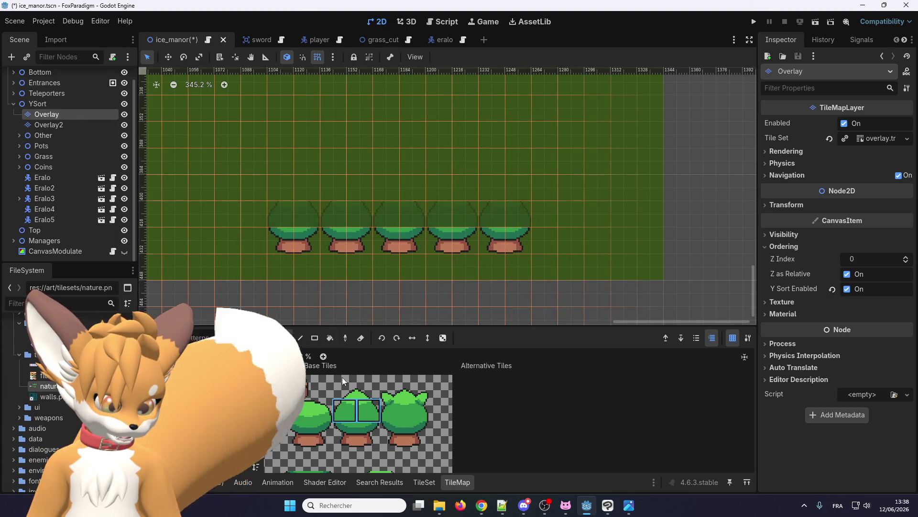
pyautogui.click(366, 431)
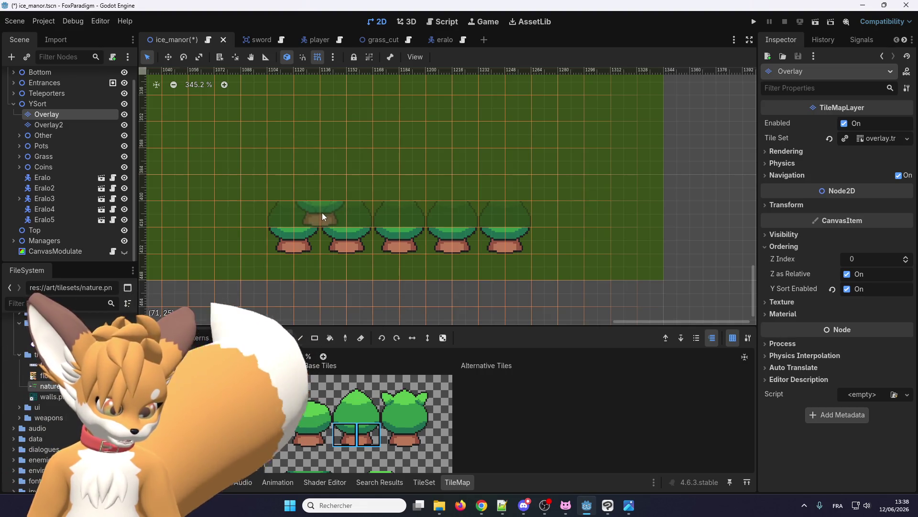
pyautogui.click(322, 212)
pyautogui.click(379, 208)
pyautogui.click(423, 207)
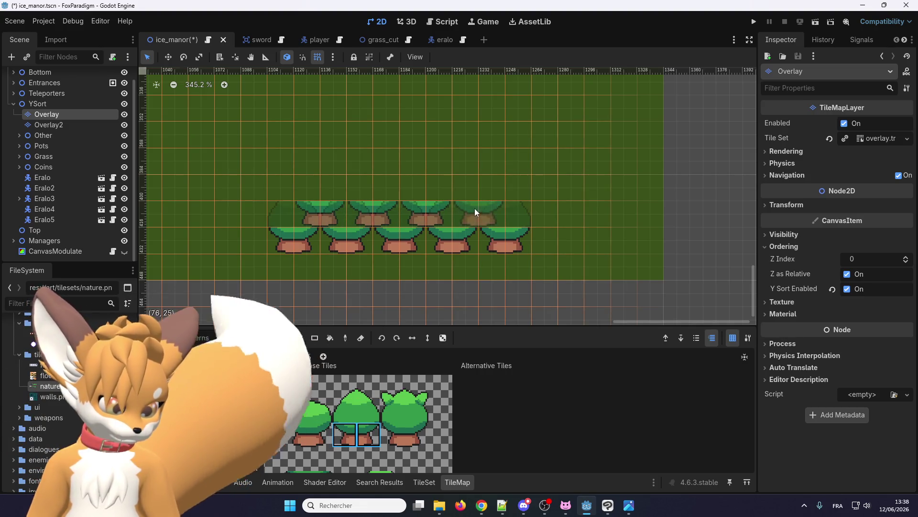
pyautogui.click(475, 209)
pyautogui.moveTo(288, 178)
pyautogui.mouseDown()
pyautogui.moveTo(382, 191)
pyautogui.moveTo(521, 180)
pyautogui.mouseUp()
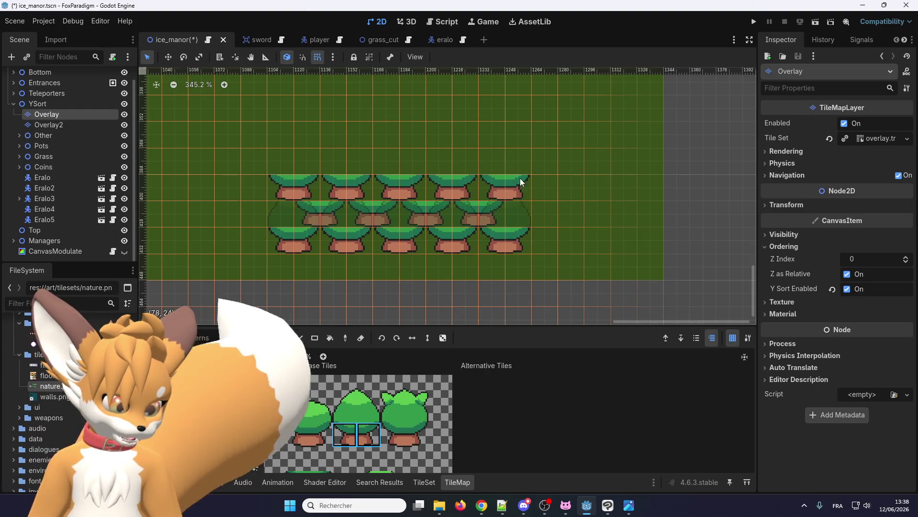
pyautogui.moveTo(307, 155); pyautogui.dragTo(475, 157)
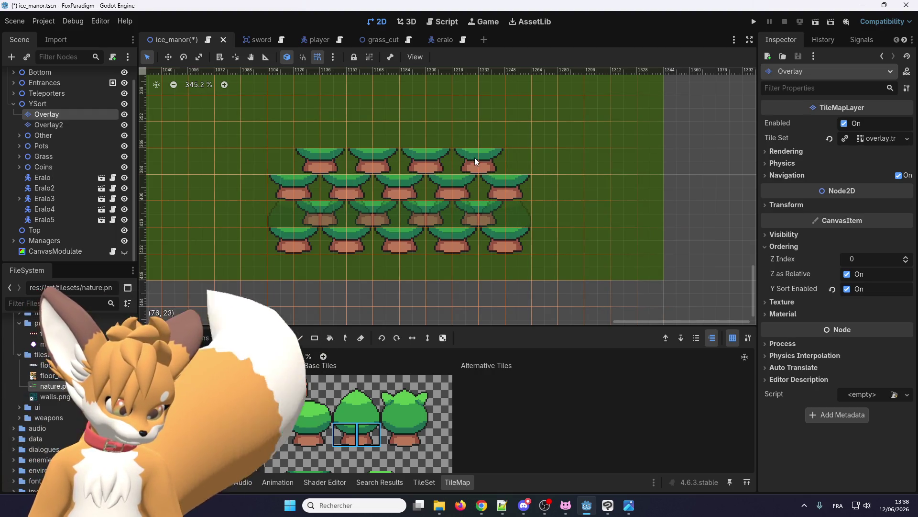
# Step: On Overlay2, paint canopies over all the trunks in the three upper rows
pyautogui.click(73, 128)
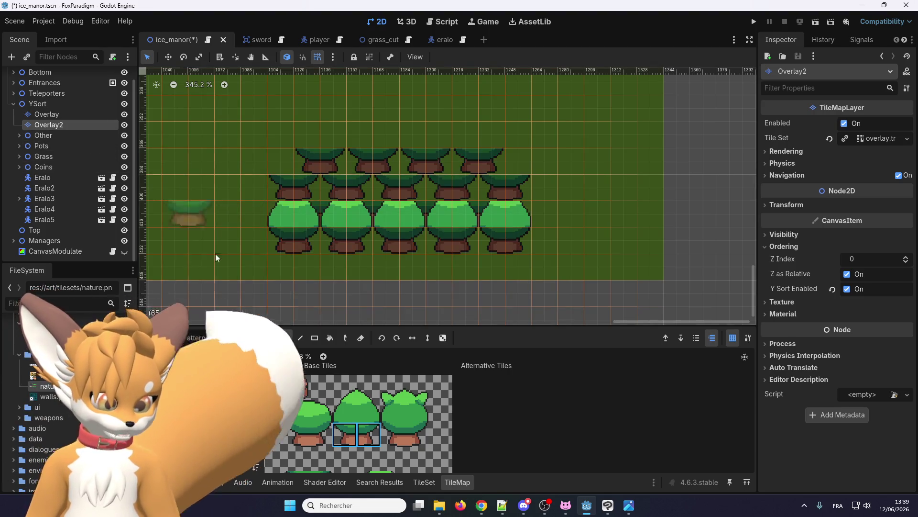
pyautogui.click(317, 185)
pyautogui.moveTo(373, 185); pyautogui.dragTo(469, 183)
pyautogui.moveTo(299, 154); pyautogui.dragTo(484, 157)
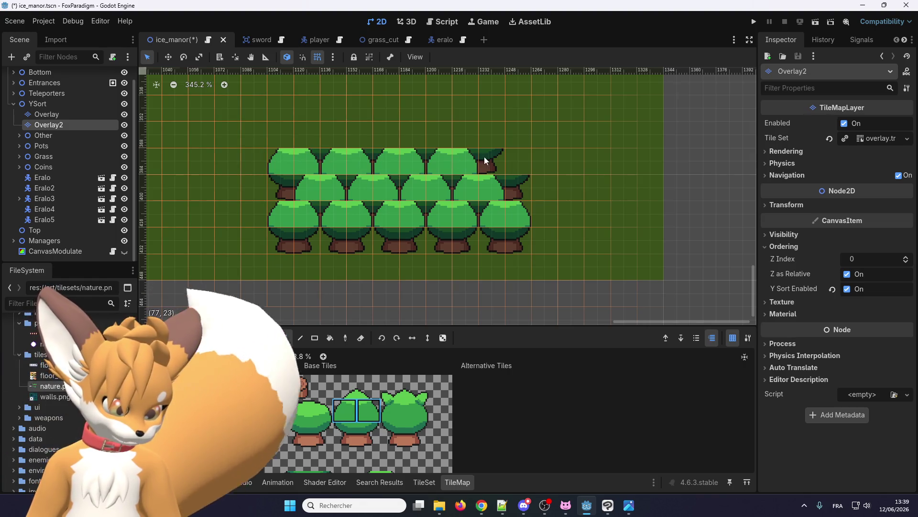
pyautogui.moveTo(309, 137); pyautogui.dragTo(438, 139)
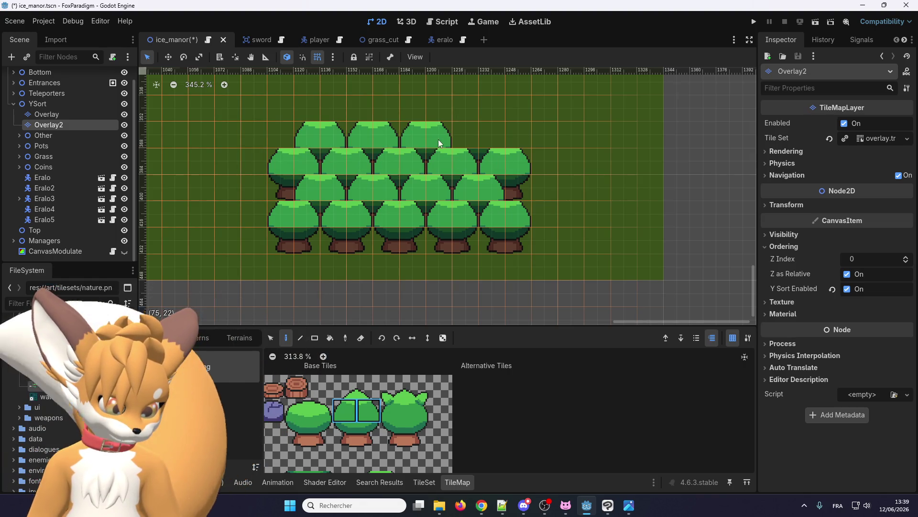
pyautogui.click(464, 139)
pyautogui.moveTo(369, 387); pyautogui.dragTo(344, 386)
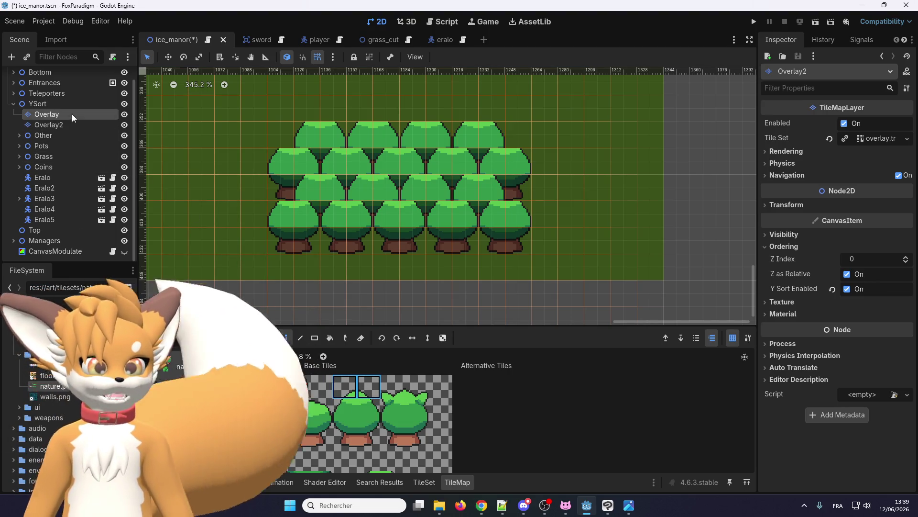
# Step: Add a TileMapLayer child to YSort, place it below Overlay2 and name it Overlay3
pyautogui.click(68, 104)
pyautogui.rightClick(68, 104)
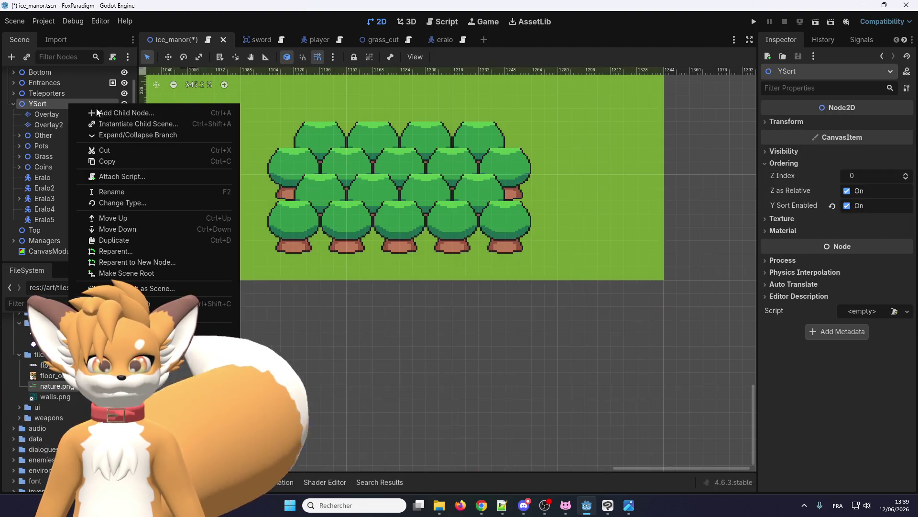
pyautogui.click(86, 113)
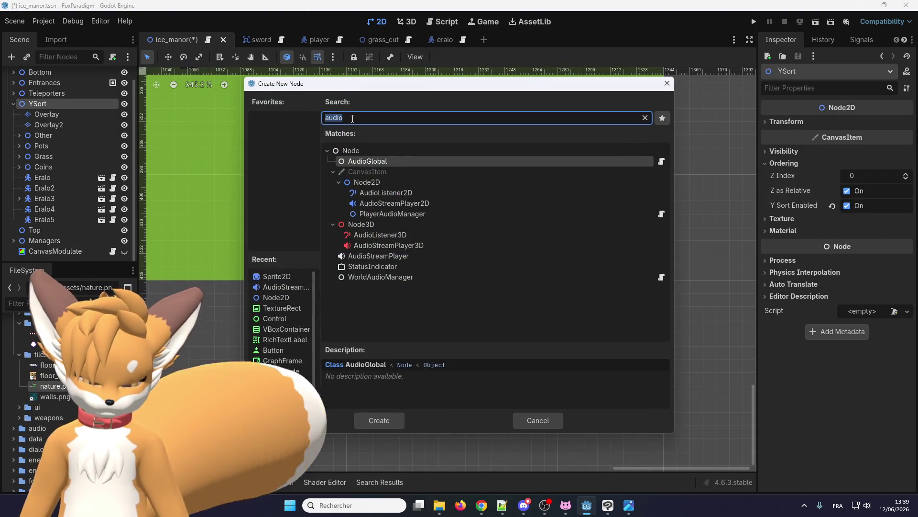
pyautogui.write('tile')
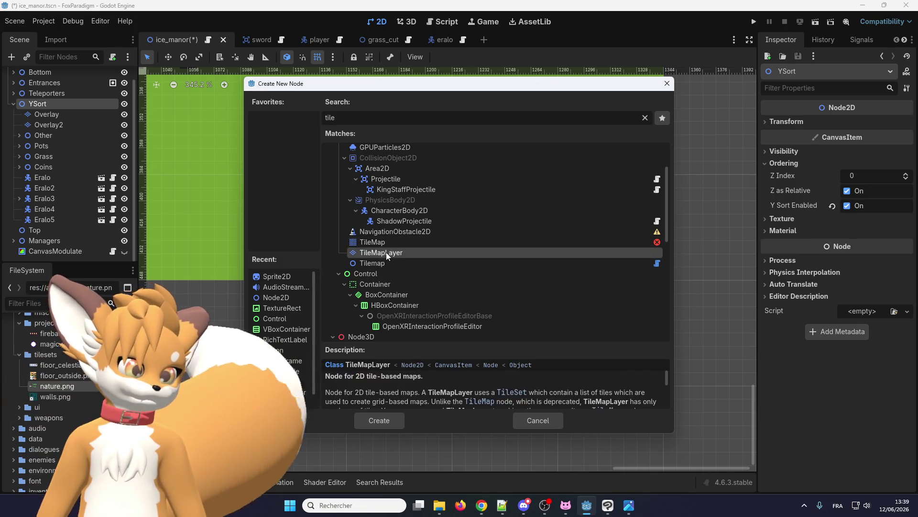
pyautogui.doubleClick(386, 252)
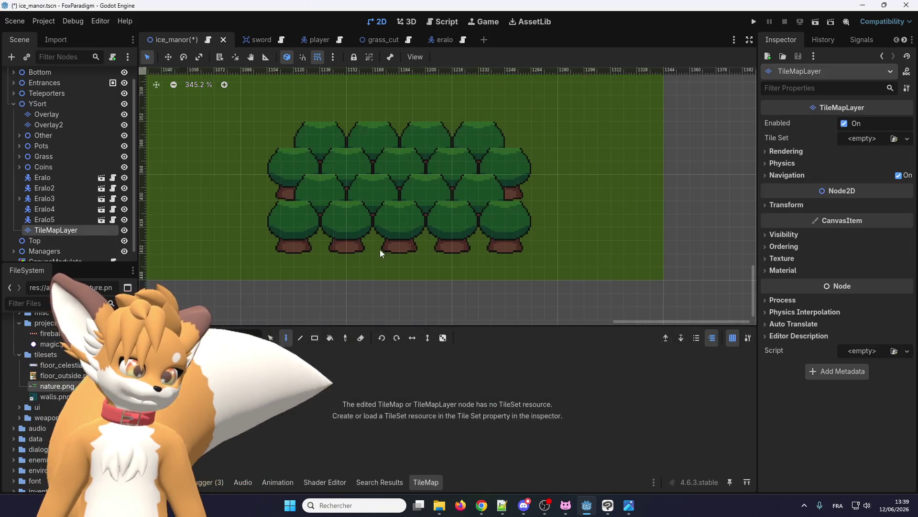
pyautogui.moveTo(61, 135); pyautogui.dragTo(62, 134)
pyautogui.click(64, 135)
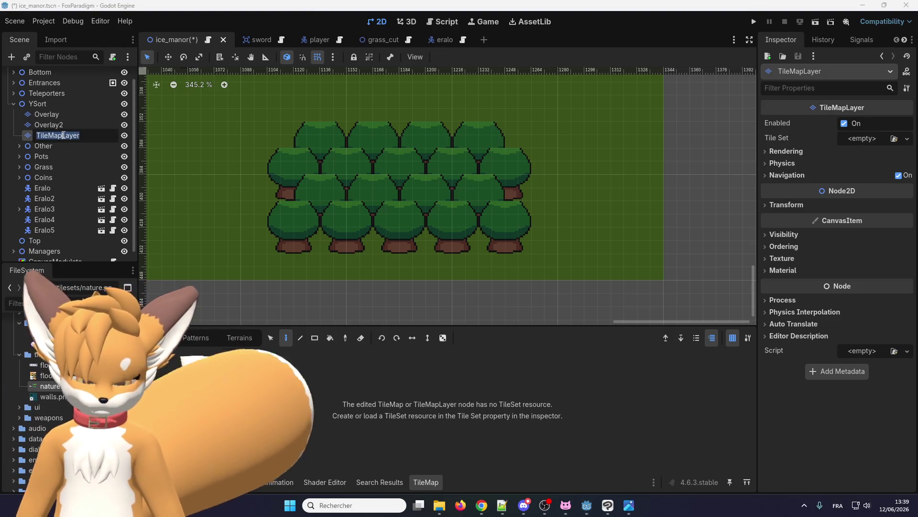
pyautogui.write('Overlay')
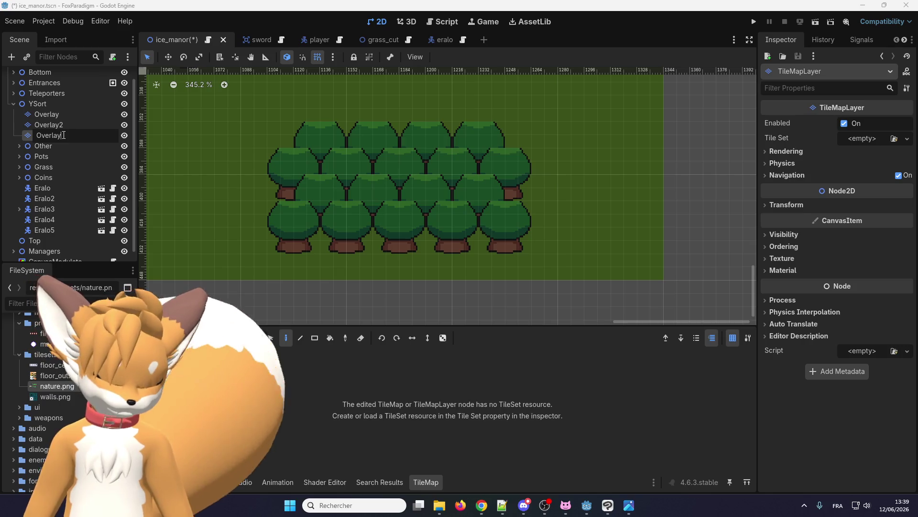
pyautogui.write('3')
pyautogui.press('Return')
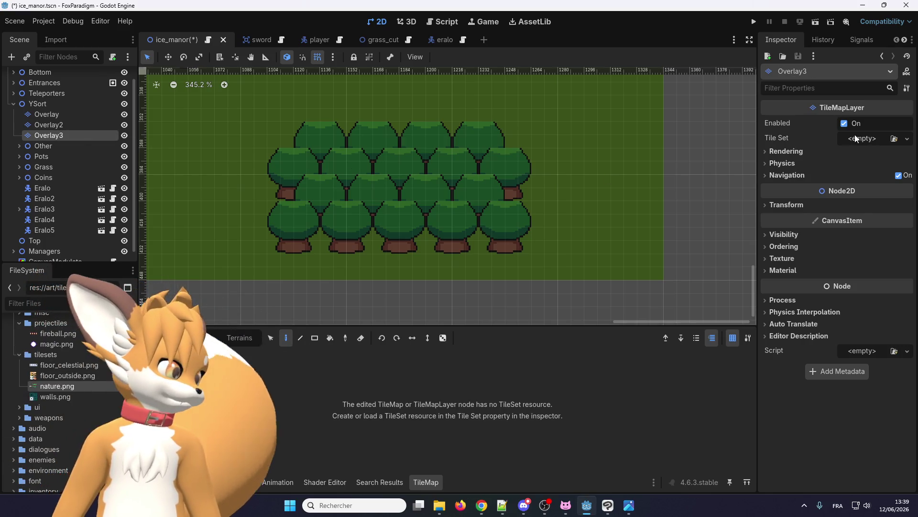
# Step: Quick Load overlay.tres as Overlay3's Tile Set
pyautogui.click(856, 138)
pyautogui.click(860, 180)
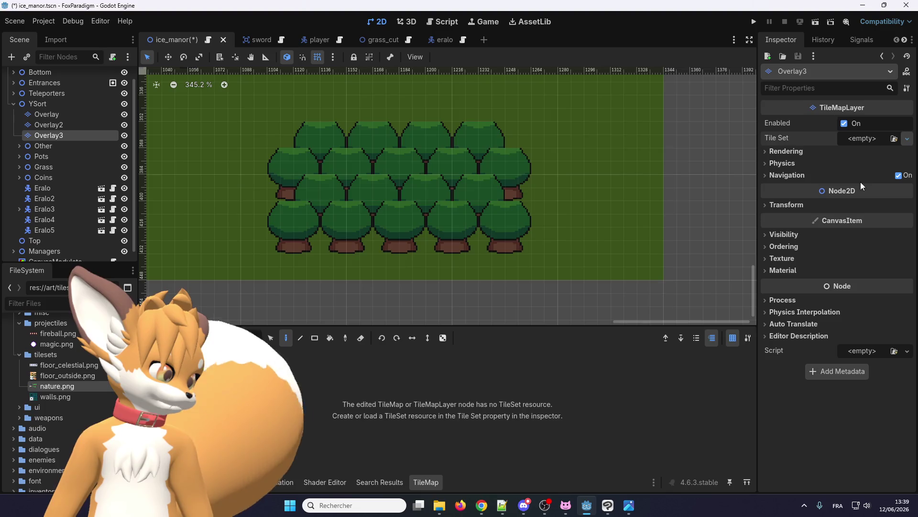
pyautogui.click(341, 139)
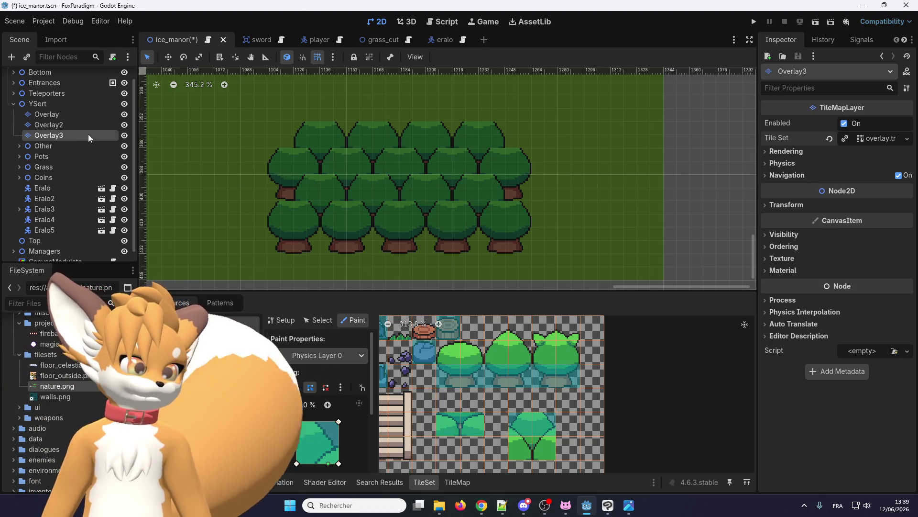
# Step: Switch to the TileMap painting panel and select the two-tile tree top in the nature atlas
pyautogui.click(522, 423)
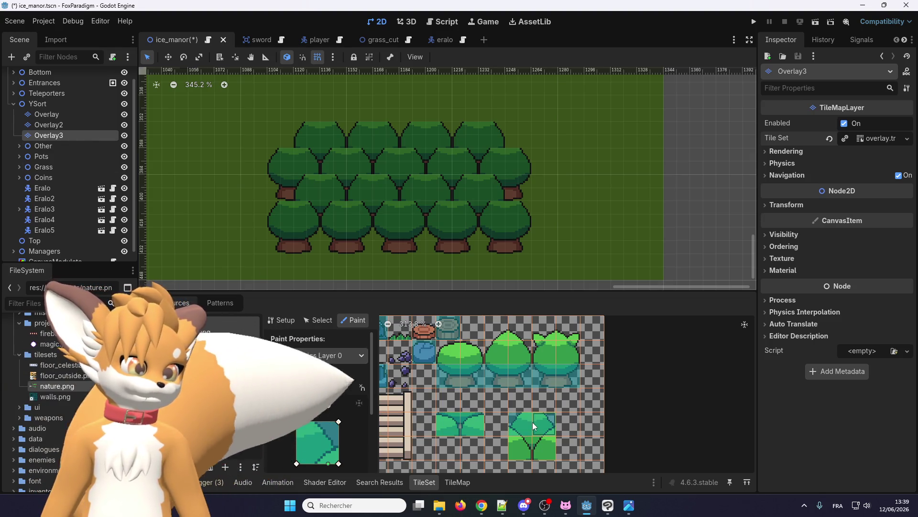
pyautogui.click(516, 343)
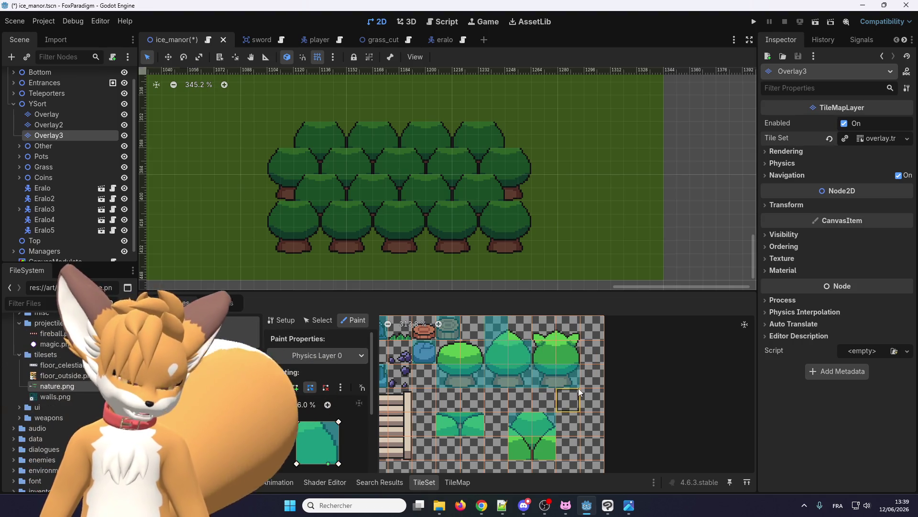
pyautogui.scroll(-3, 579, 388)
pyautogui.scroll(-1, 609, 358)
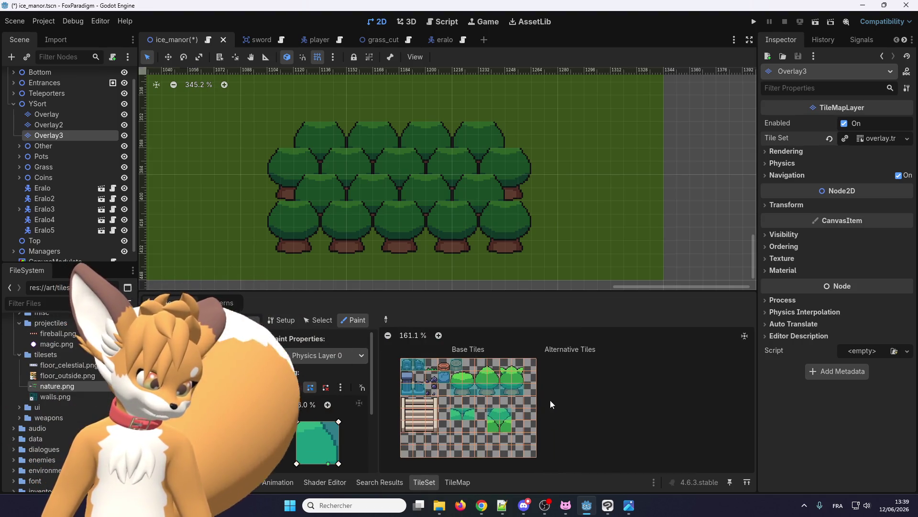
pyautogui.scroll(3, 519, 409)
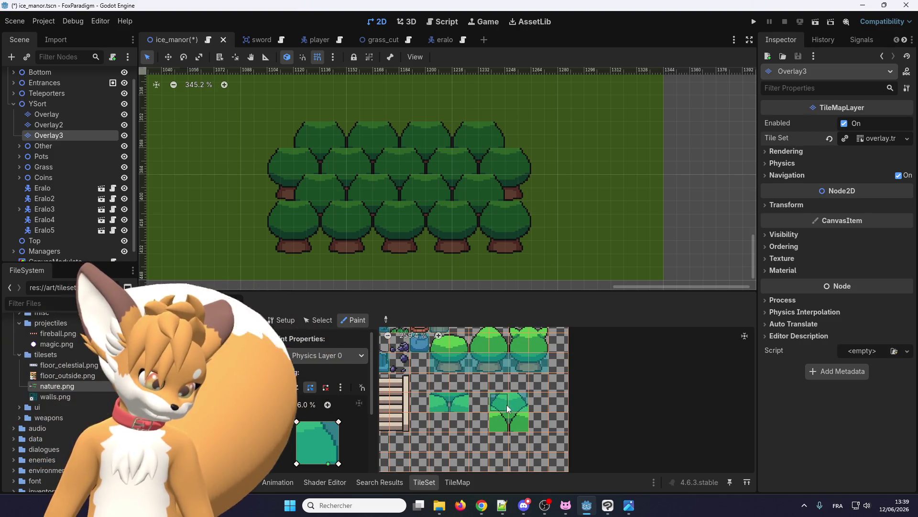
pyautogui.scroll(4, 497, 426)
pyautogui.scroll(-4, 527, 422)
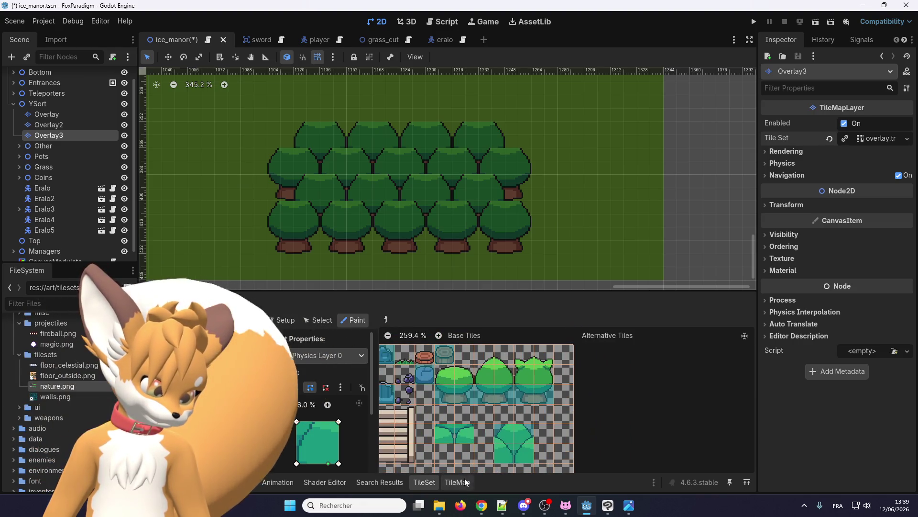
pyautogui.click(450, 481)
pyautogui.scroll(-1, 464, 418)
pyautogui.scroll(2, 468, 432)
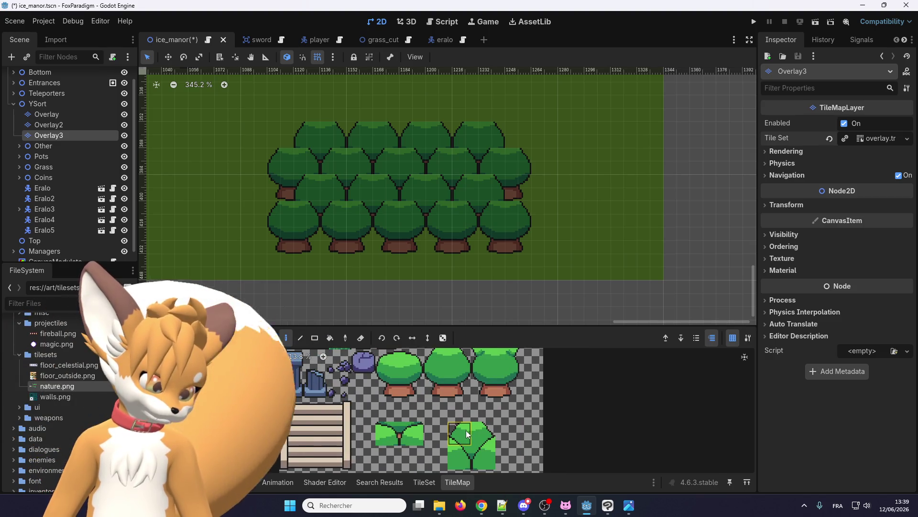
pyautogui.scroll(-3, 469, 409)
pyautogui.scroll(2, 469, 409)
pyautogui.moveTo(436, 385); pyautogui.dragTo(456, 385)
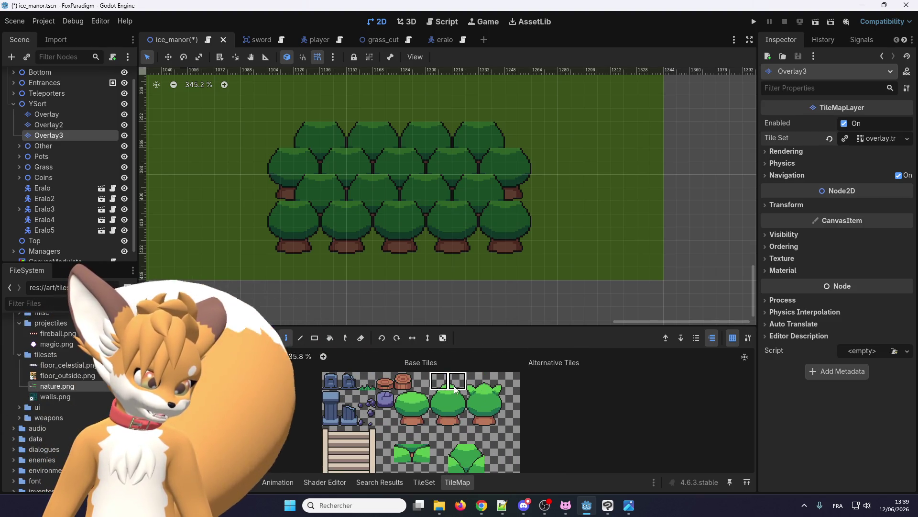
pyautogui.scroll(3, 289, 196)
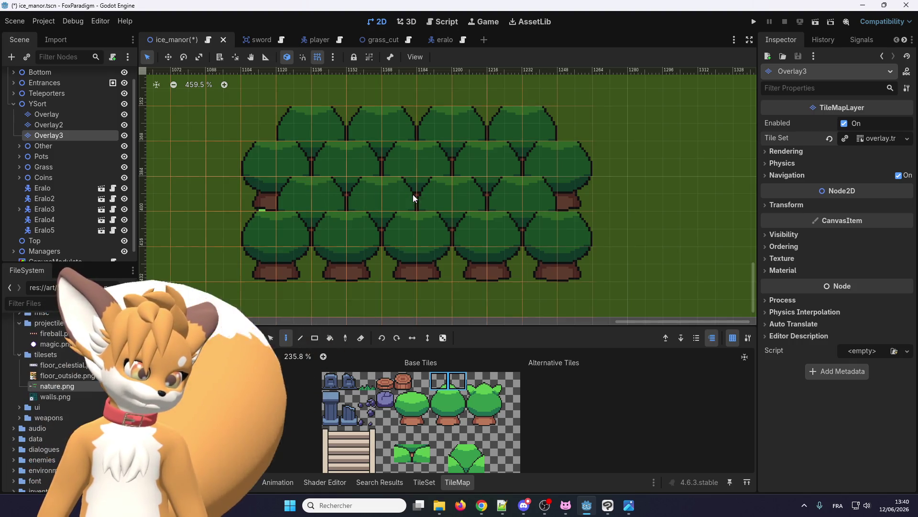
# Step: Turn on Y Sort Enabled under Overlay3's Ordering and paint light-green tops onto all the trees
pyautogui.click(561, 194)
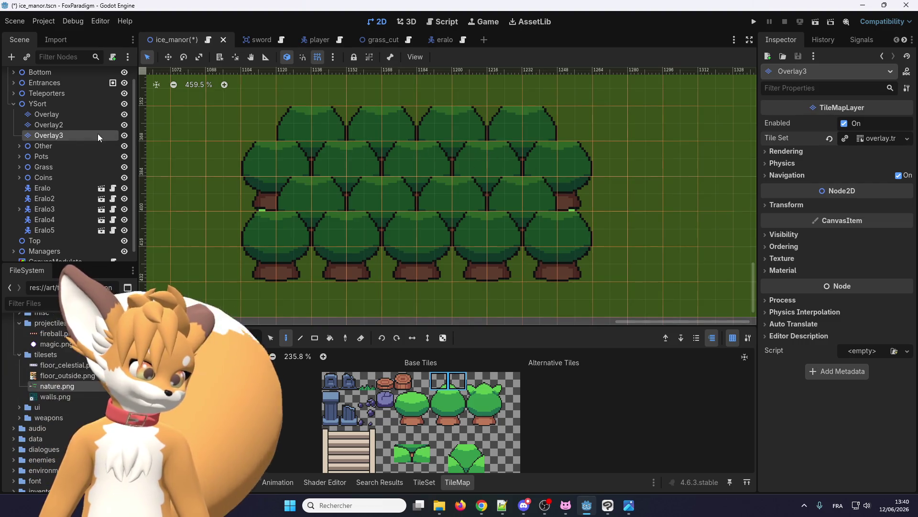
pyautogui.click(794, 204)
pyautogui.click(793, 204)
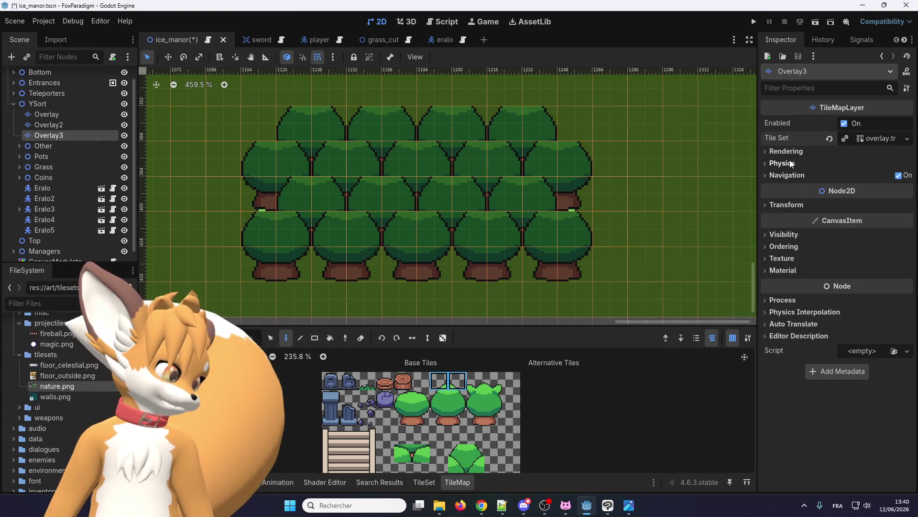
pyautogui.click(783, 235)
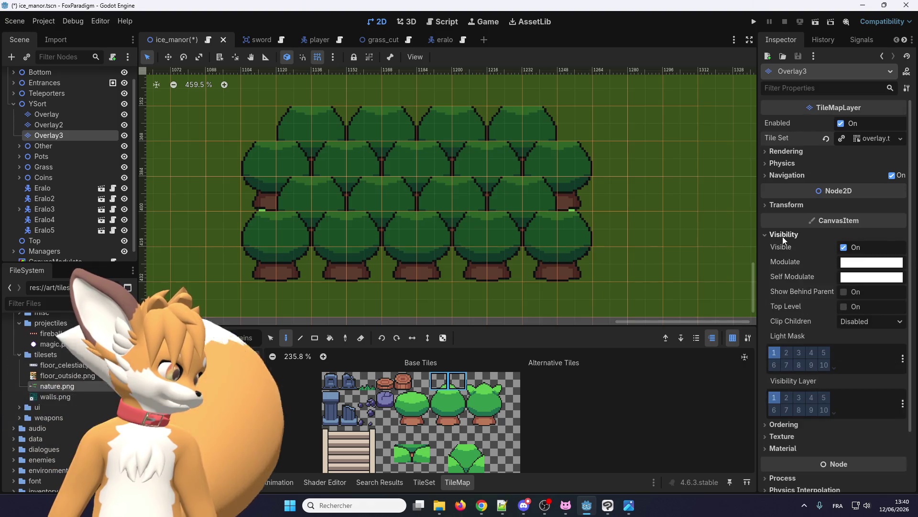
pyautogui.click(783, 237)
pyautogui.click(785, 249)
pyautogui.click(847, 289)
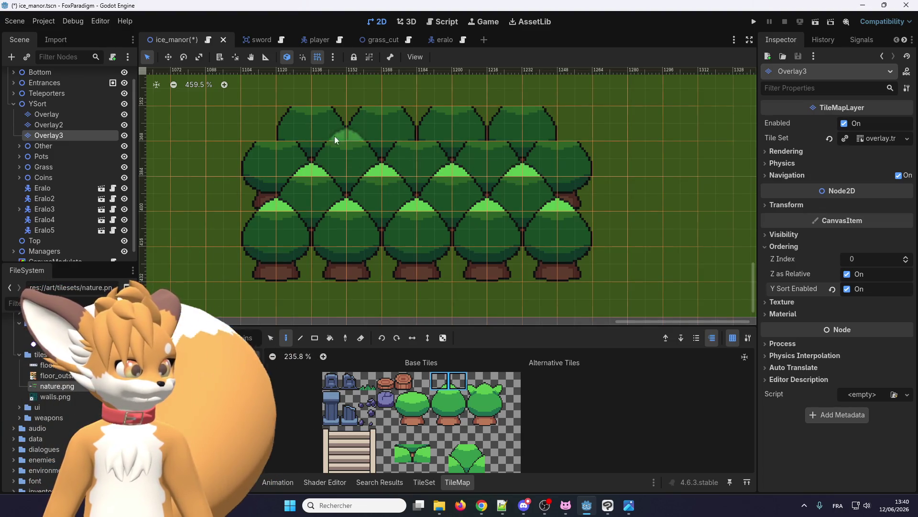
pyautogui.click(416, 134)
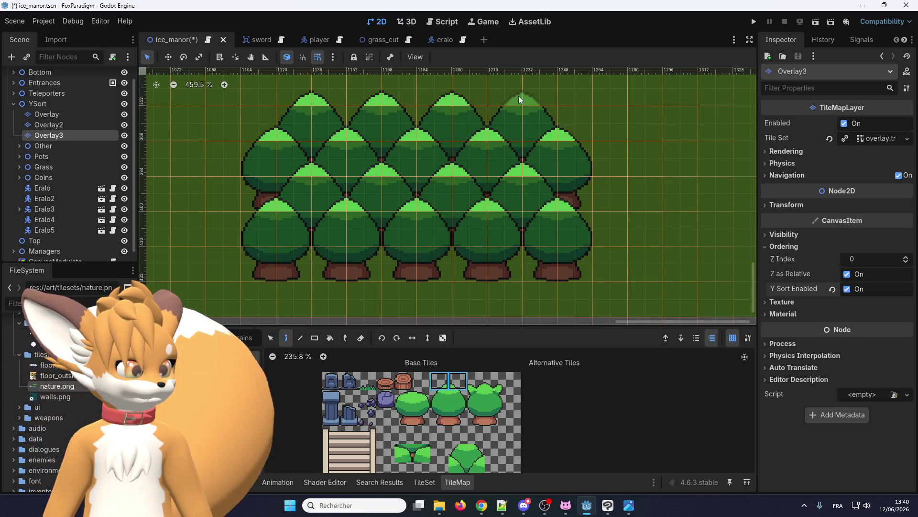
pyautogui.scroll(-3, 514, 240)
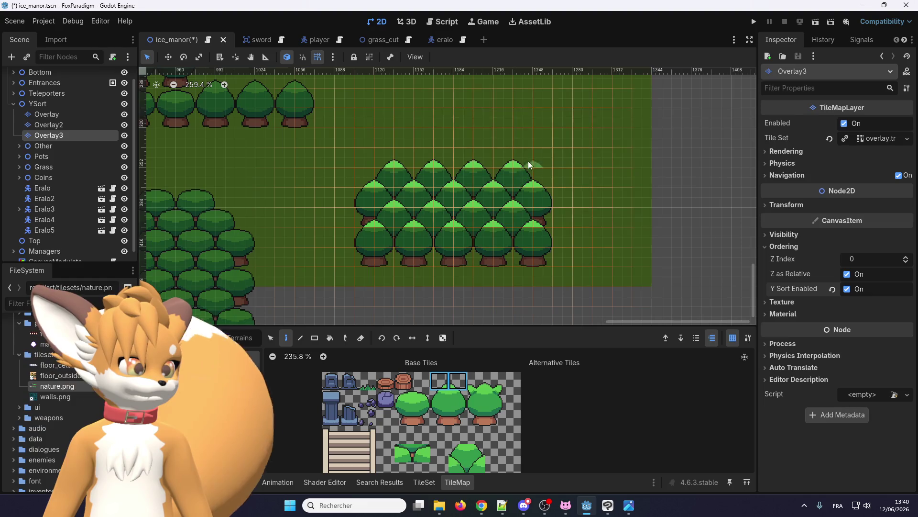
# Step: Launch the game, load the save into Ice Manor and walk the fox down-right toward the forest
pyautogui.click(752, 21)
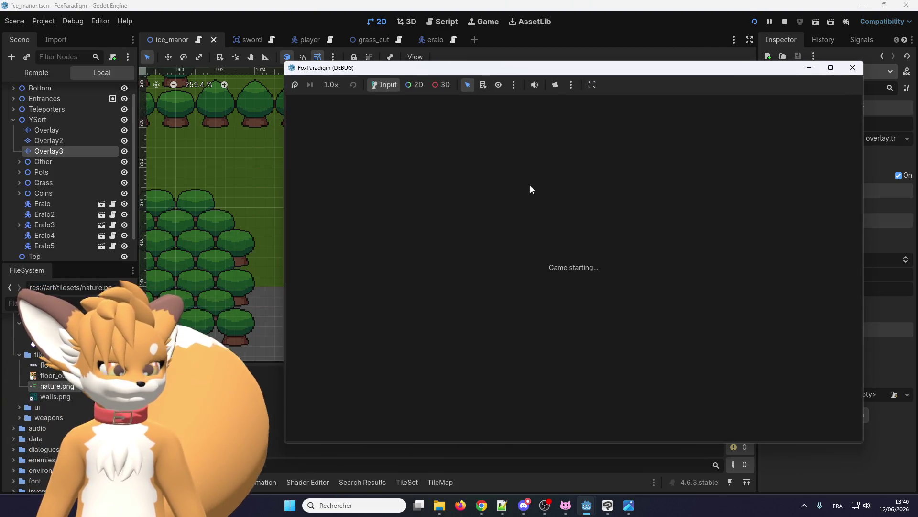
pyautogui.press('Return')
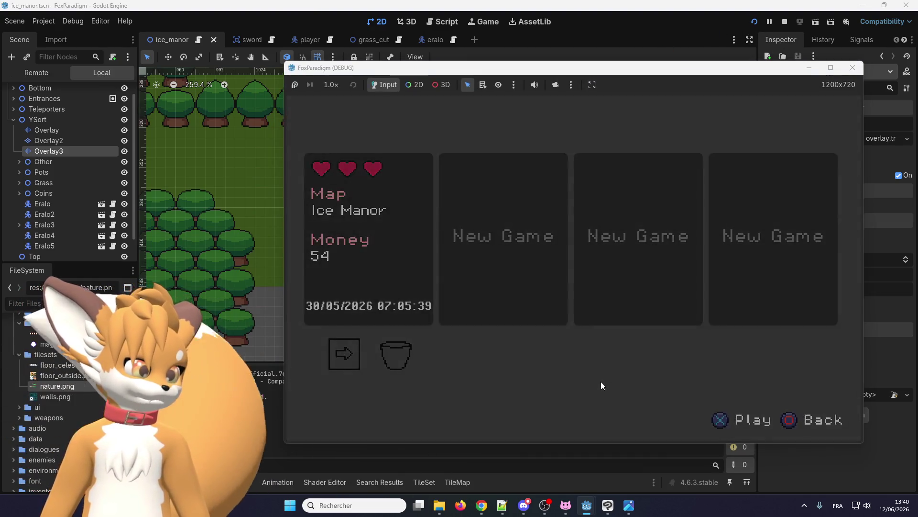
pyautogui.press('Return')
pyautogui.press('Right')
pyautogui.press('Down')
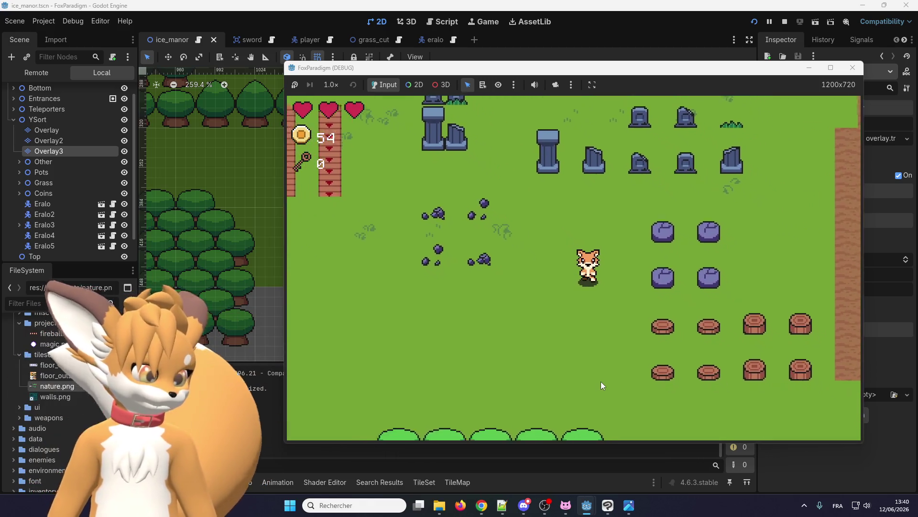
pyautogui.press('Right')
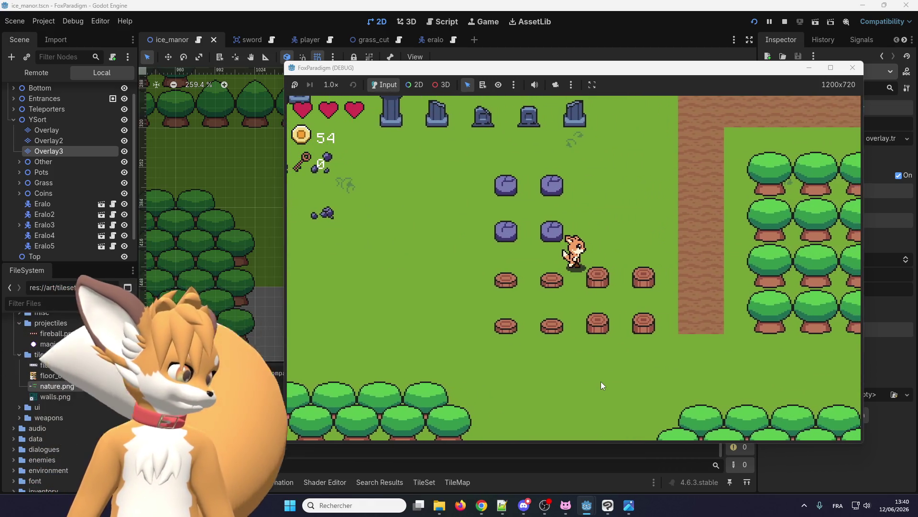
pyautogui.press('Down')
pyautogui.press('Right')
pyautogui.press('Down')
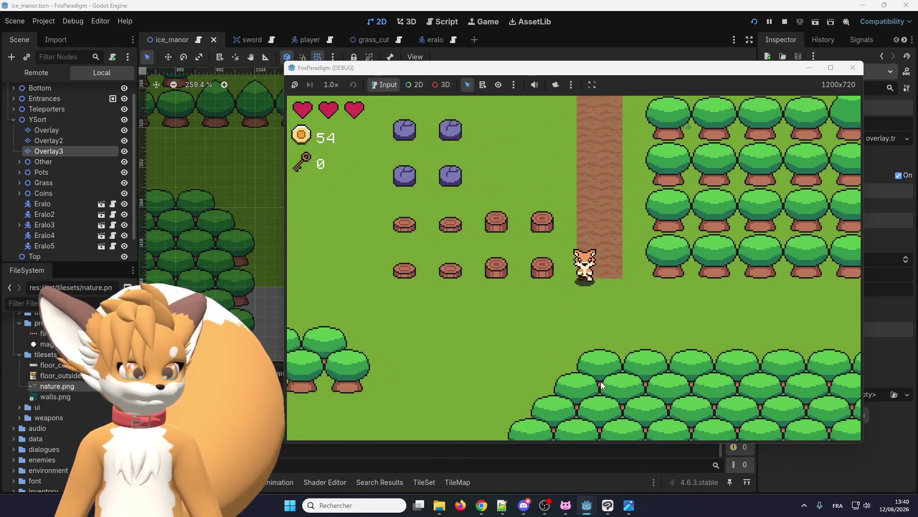
pyautogui.press('Right')
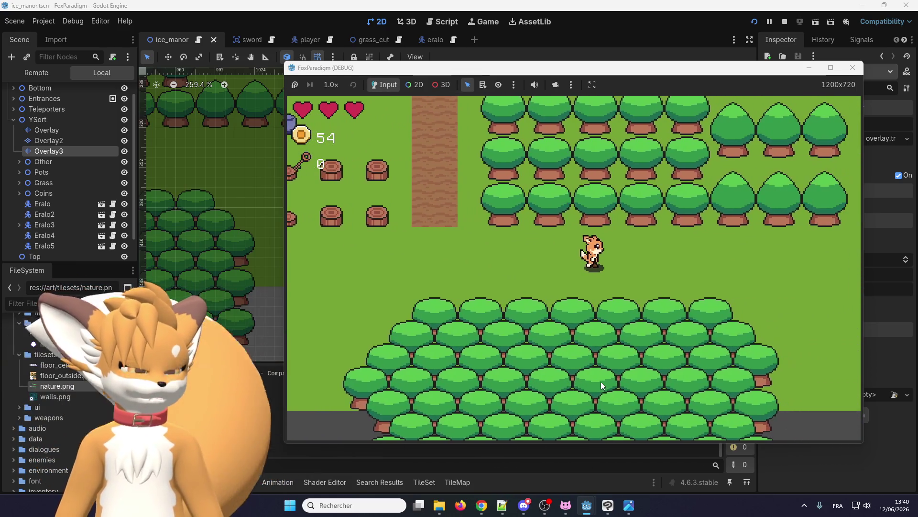
pyautogui.press('Down')
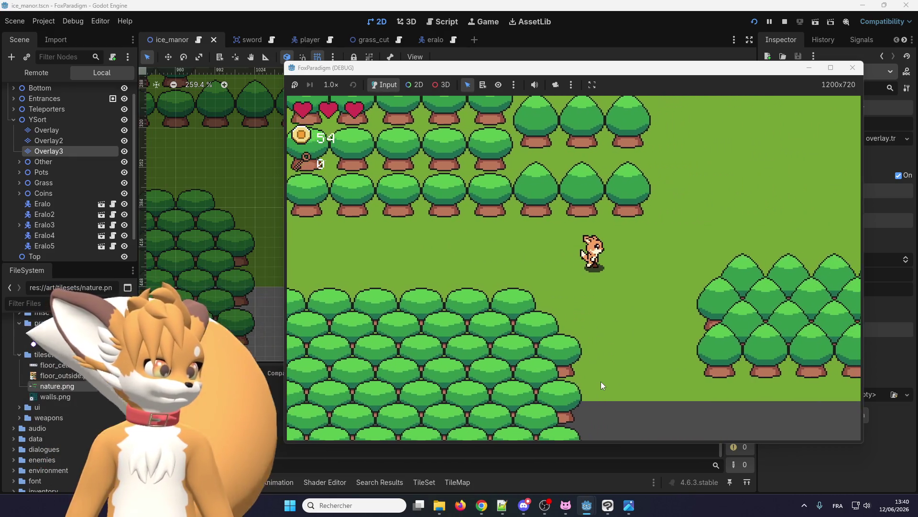
pyautogui.press('Down')
pyautogui.press('Right')
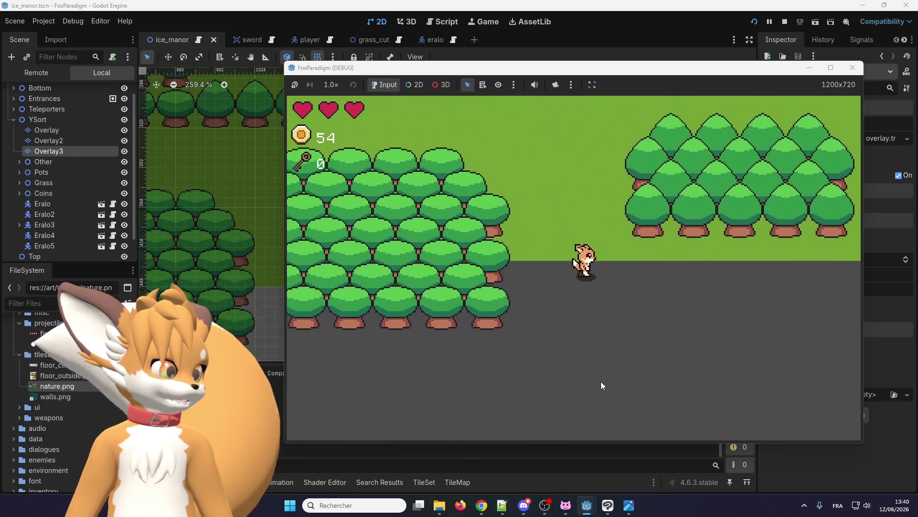
# Step: Walk the fox behind the tree cluster, down its right side, below it and behind again
pyautogui.press('Up')
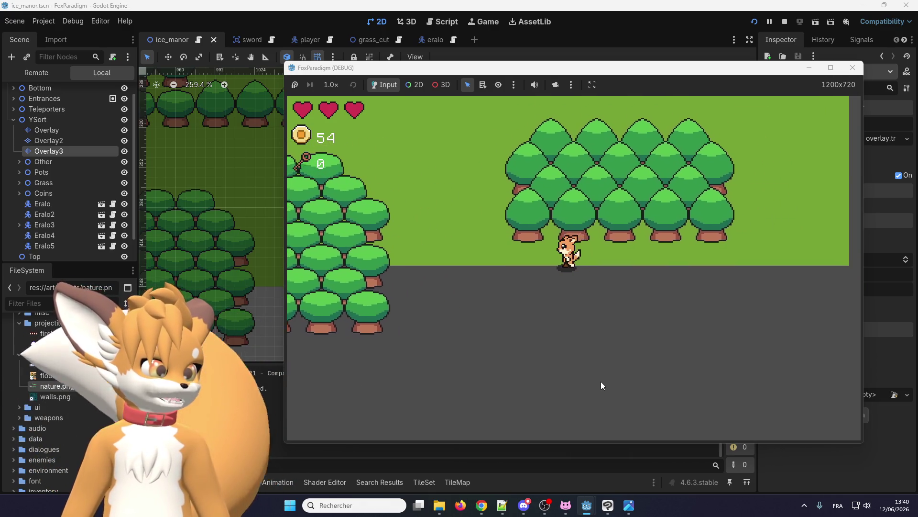
pyautogui.press('Left')
pyautogui.press('Up')
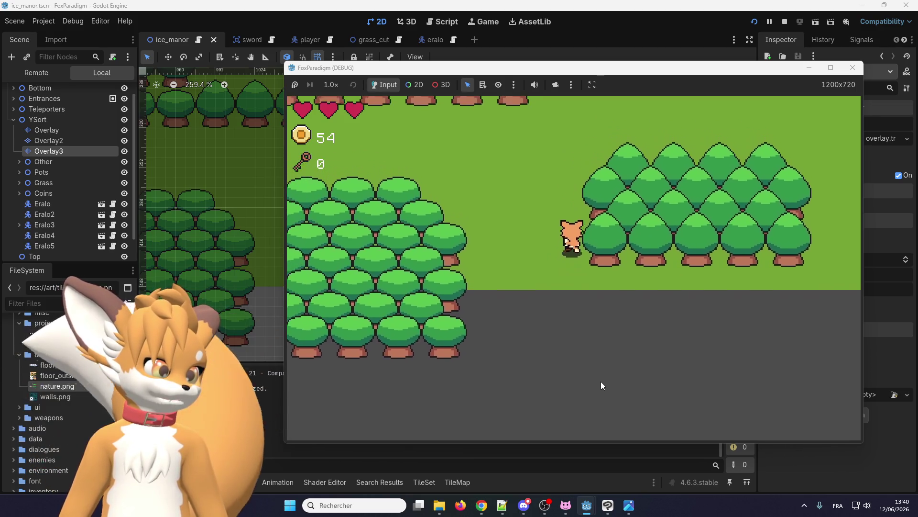
pyautogui.press('Up')
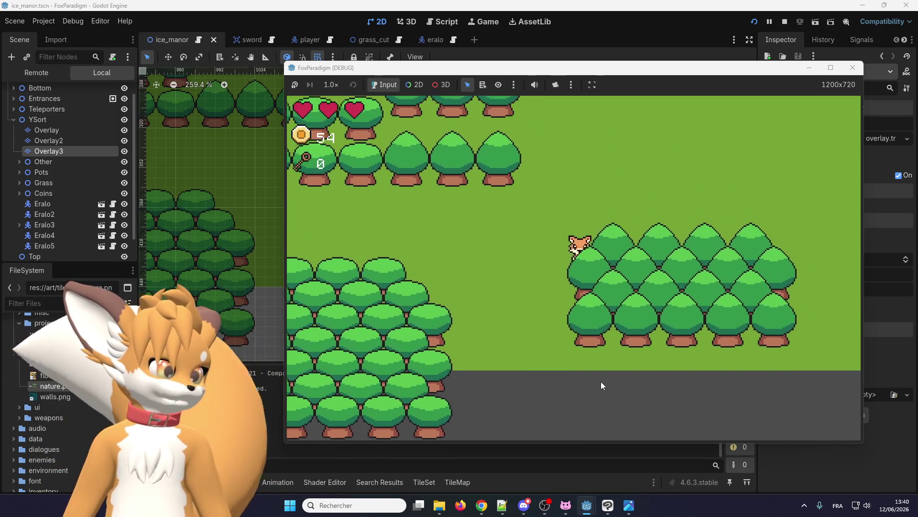
pyautogui.press('Right')
pyautogui.press('Up')
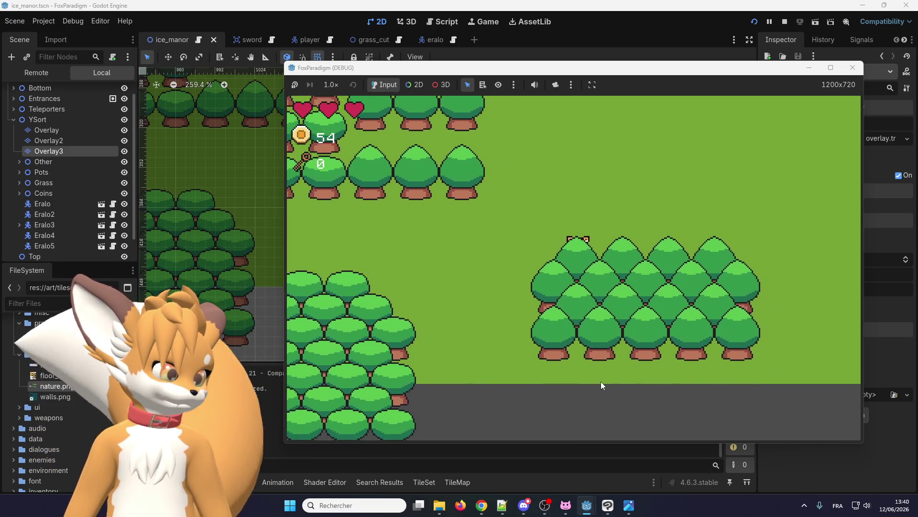
pyautogui.press('Right')
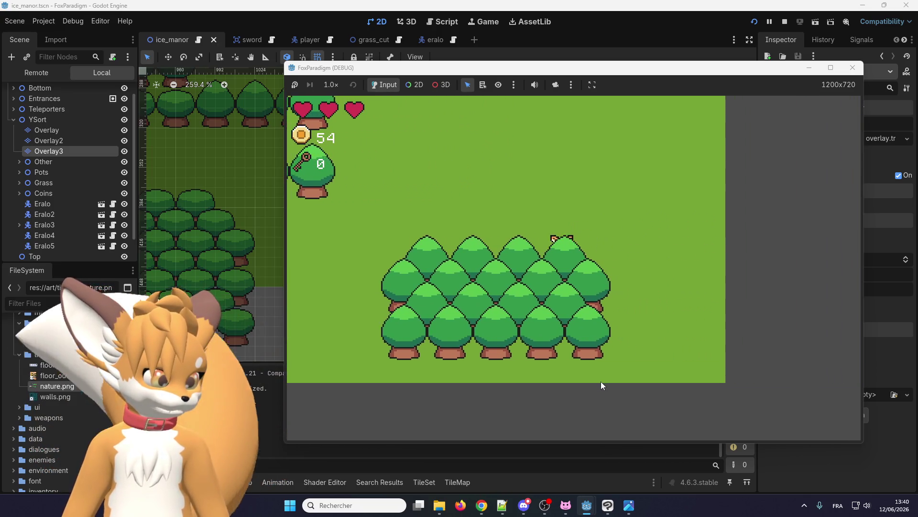
pyautogui.press('Right')
pyautogui.press('Down')
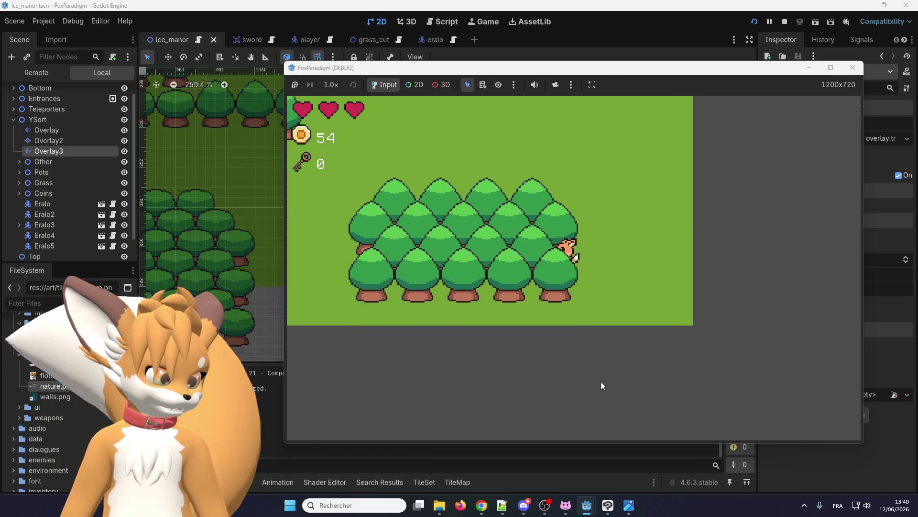
pyautogui.press('Down')
pyautogui.press('Up')
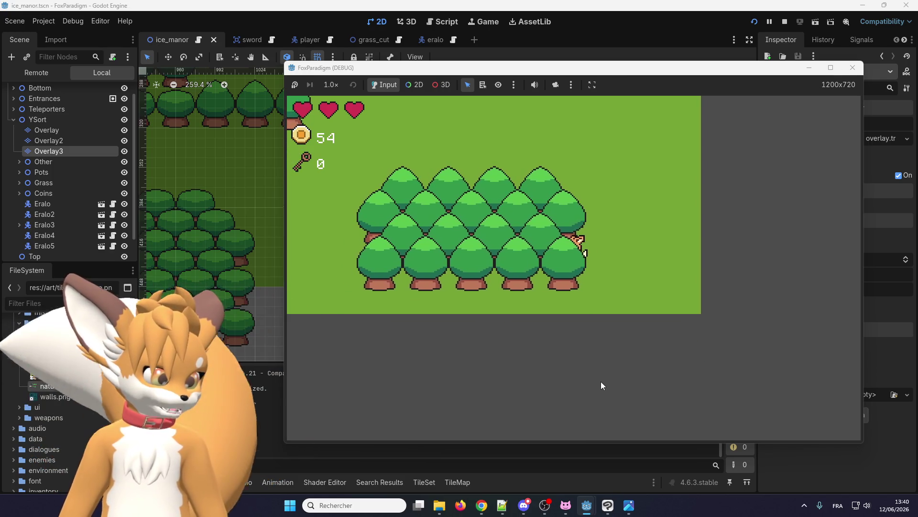
pyautogui.press('Down')
pyautogui.press('Left')
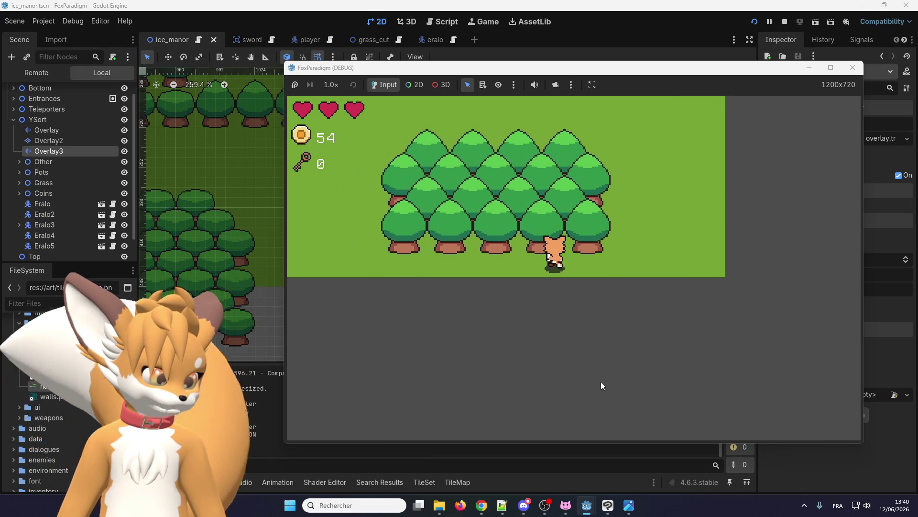
pyautogui.press('Left')
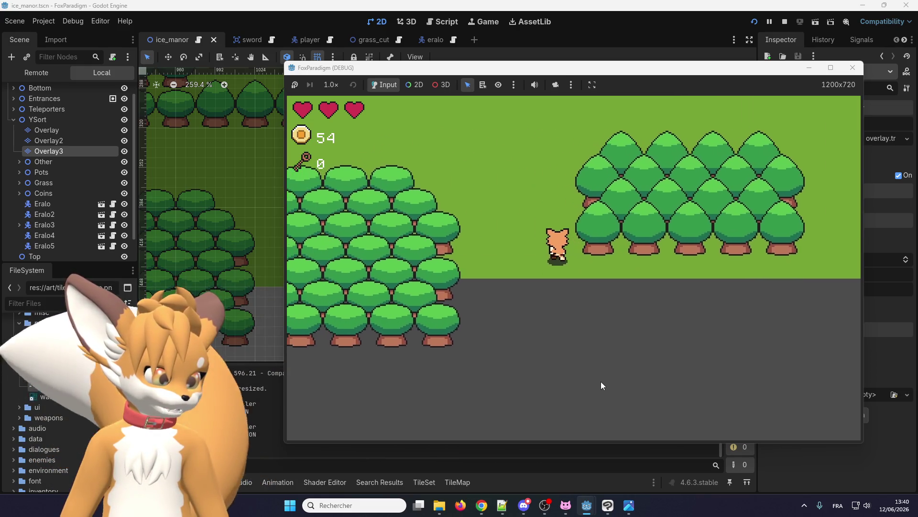
pyautogui.press('Up')
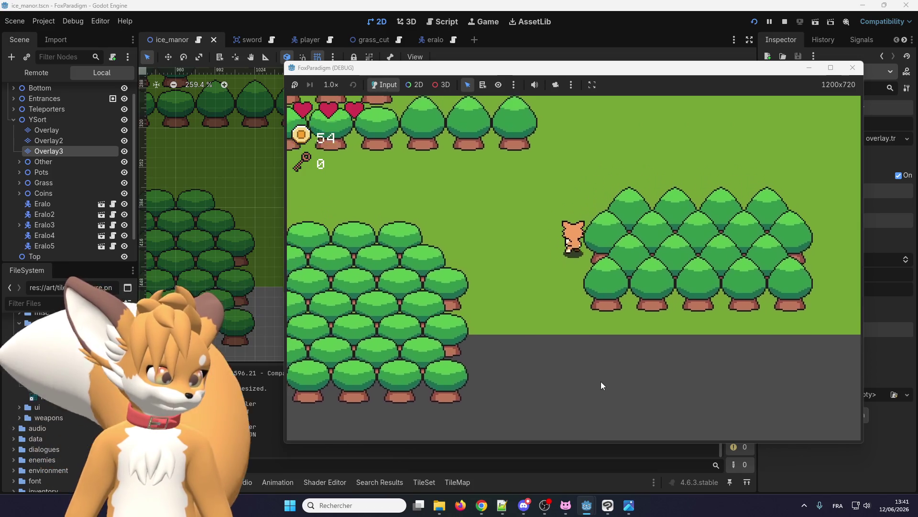
pyautogui.press('Up')
pyautogui.press('Right')
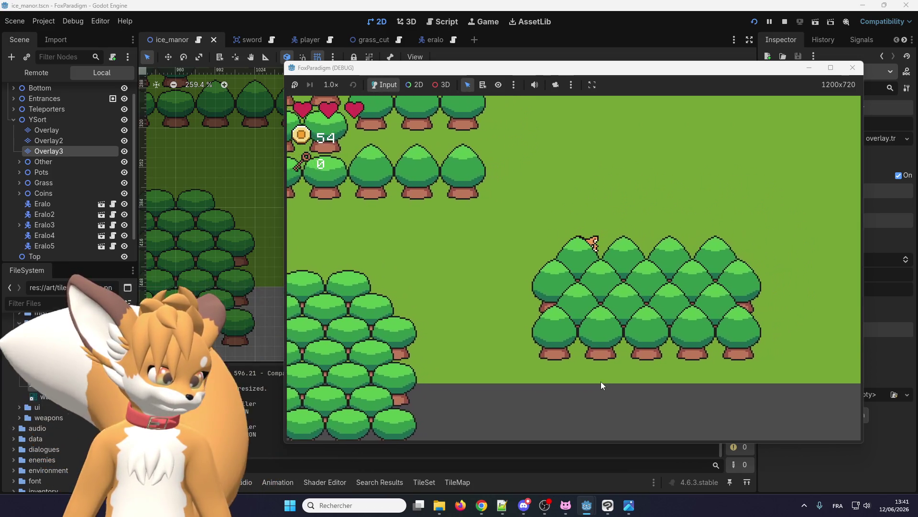
pyautogui.press('Right')
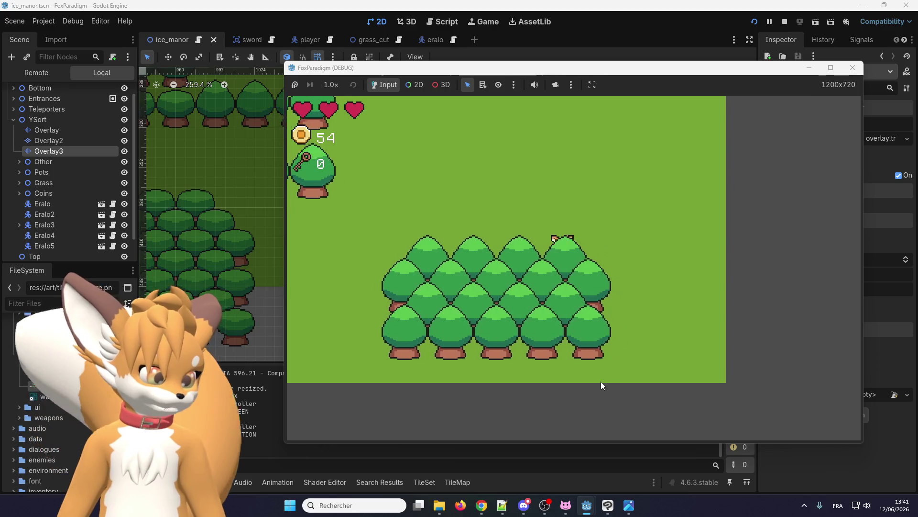
# Step: Walk the fox down-left, through and behind the lower cluster, then stop the game with F8
pyautogui.press('Left')
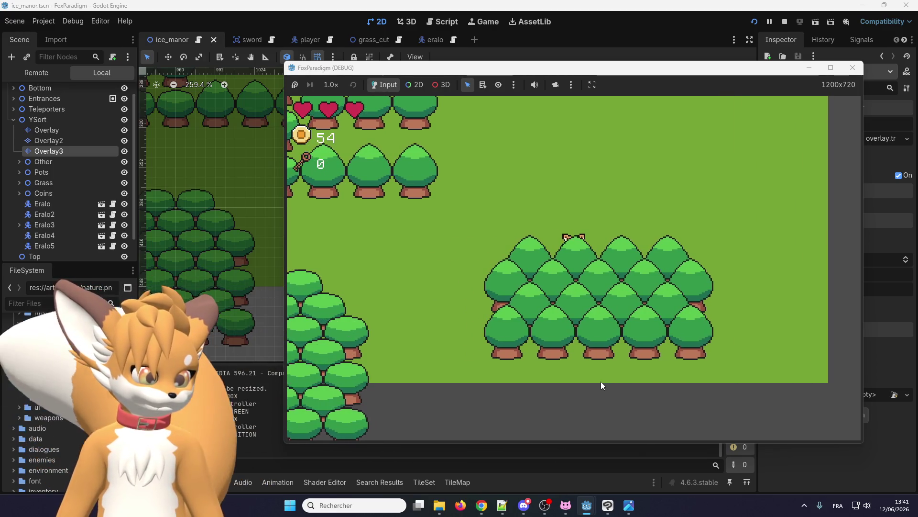
pyautogui.press('Left')
pyautogui.press('Down')
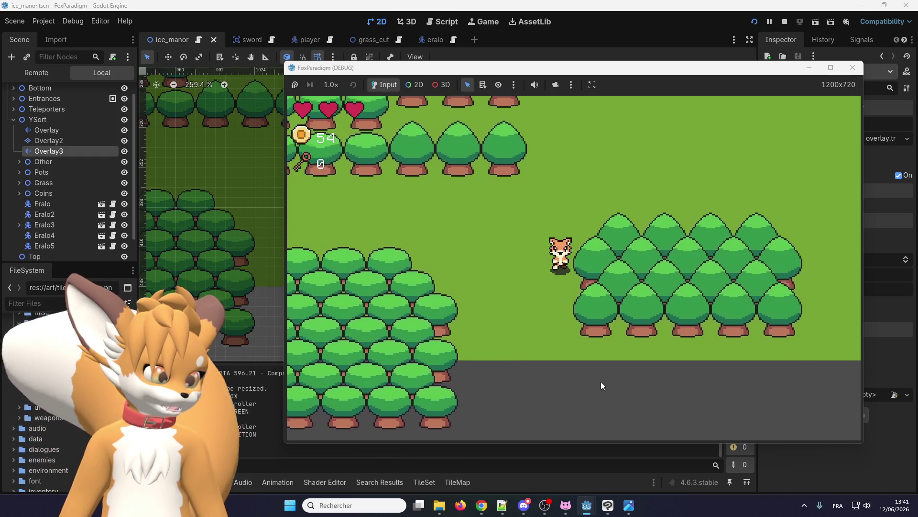
pyautogui.press('Down')
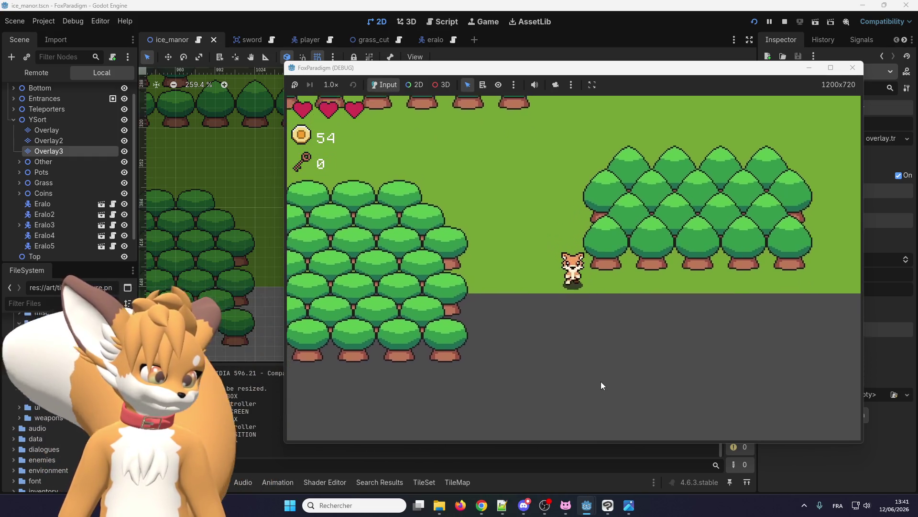
pyautogui.press('Right')
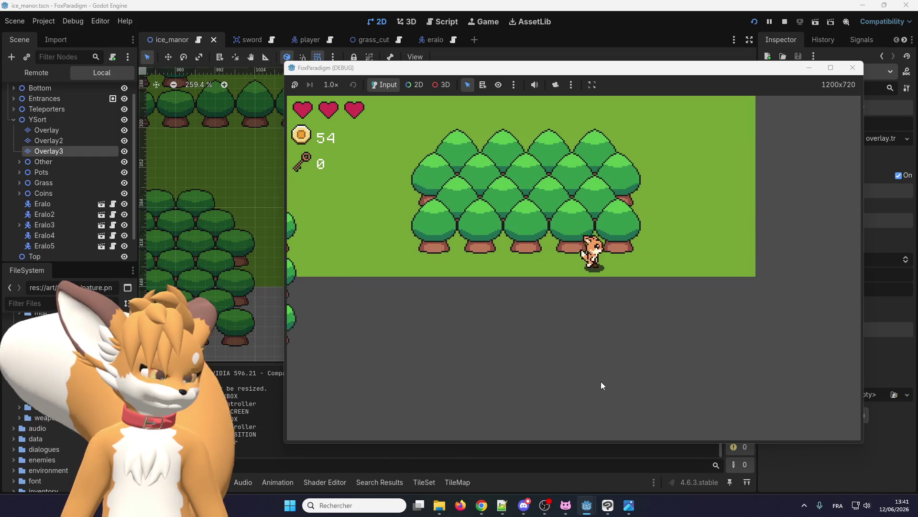
pyautogui.press('Up')
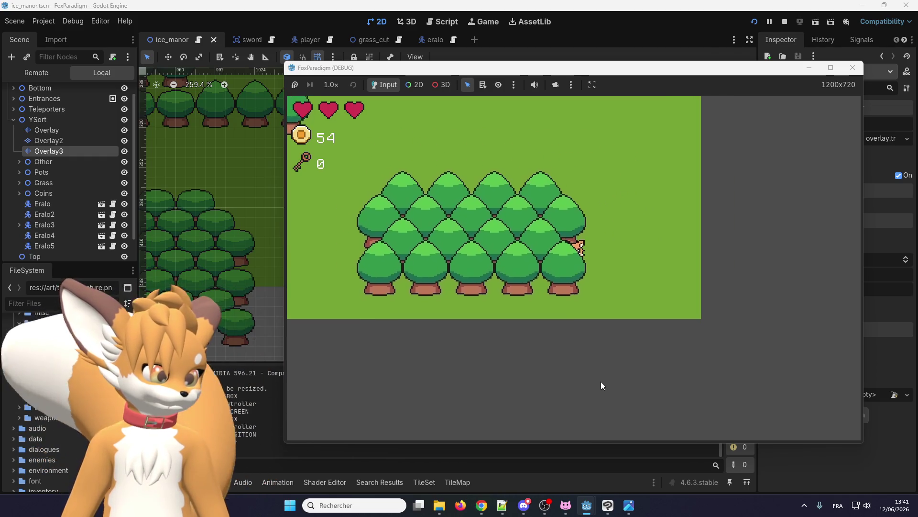
pyautogui.press('Up')
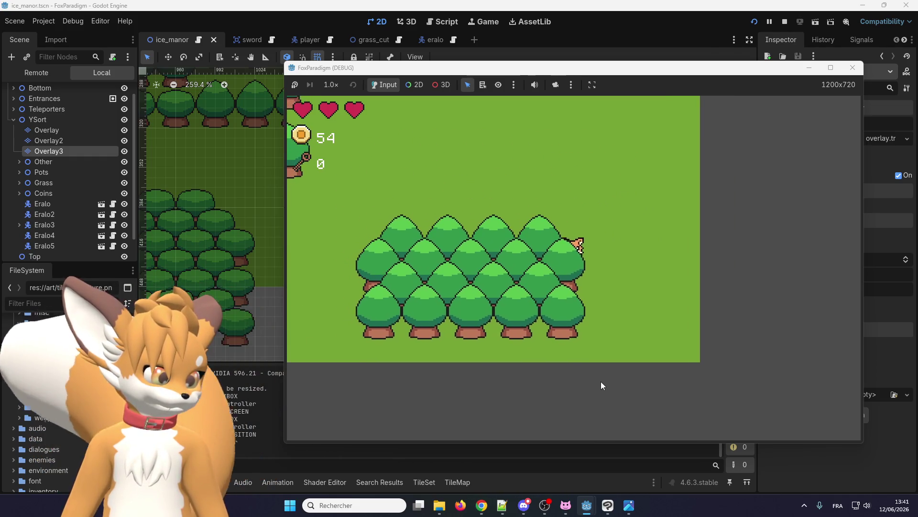
pyautogui.press('Left')
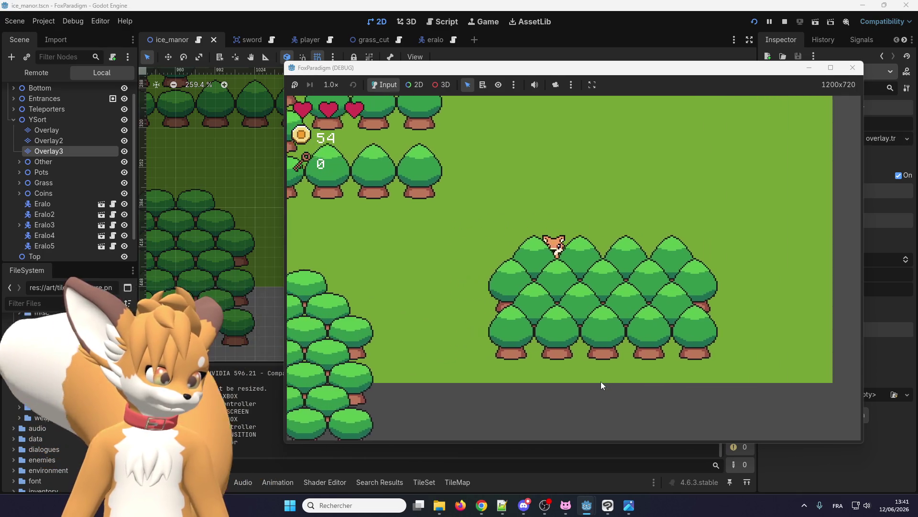
pyautogui.press('Down')
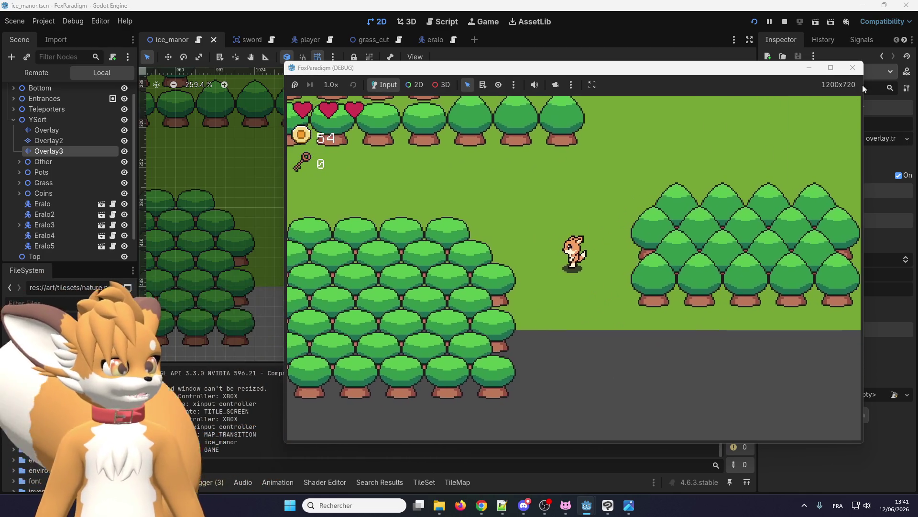
pyautogui.press('F8')
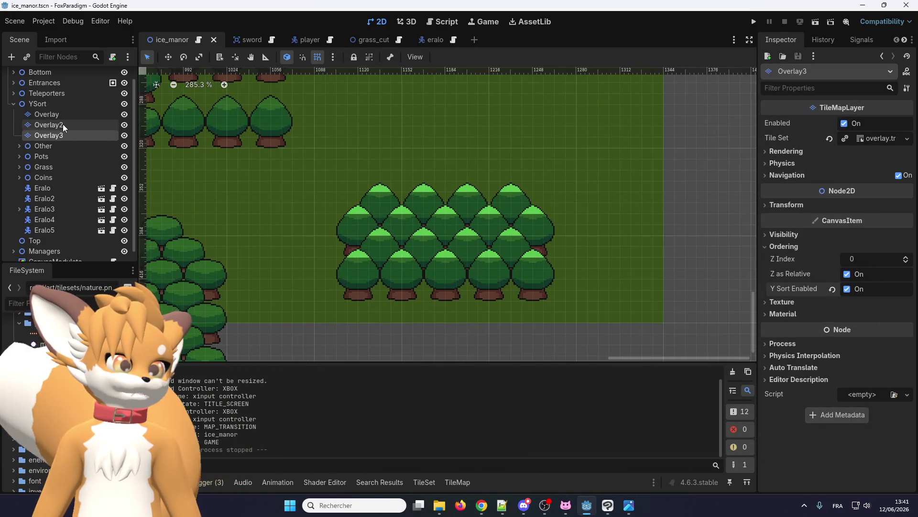
# Step: Select the Overlay layer and pick the 3x2 block of bush tiles from the atlas
pyautogui.click(64, 125)
pyautogui.click(60, 114)
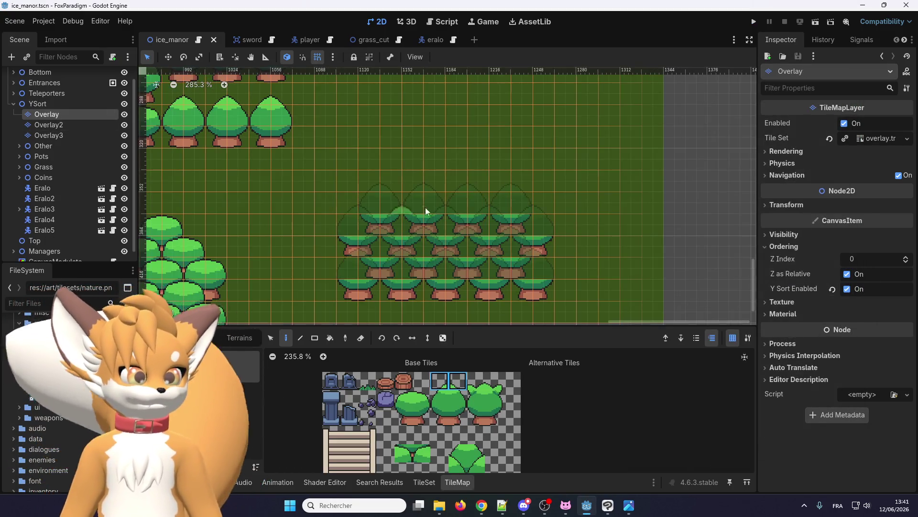
pyautogui.scroll(-5, 407, 225)
pyautogui.scroll(2, 386, 239)
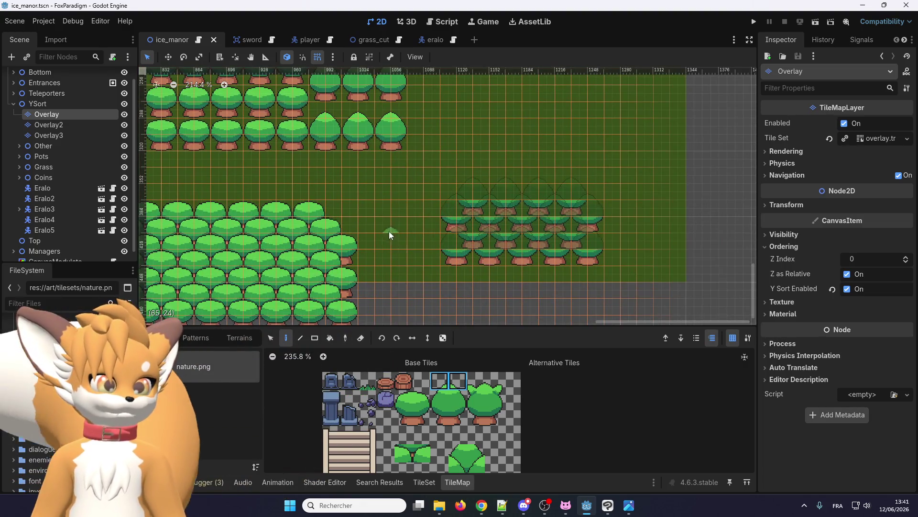
pyautogui.scroll(-5, 390, 234)
pyautogui.scroll(-4, 449, 449)
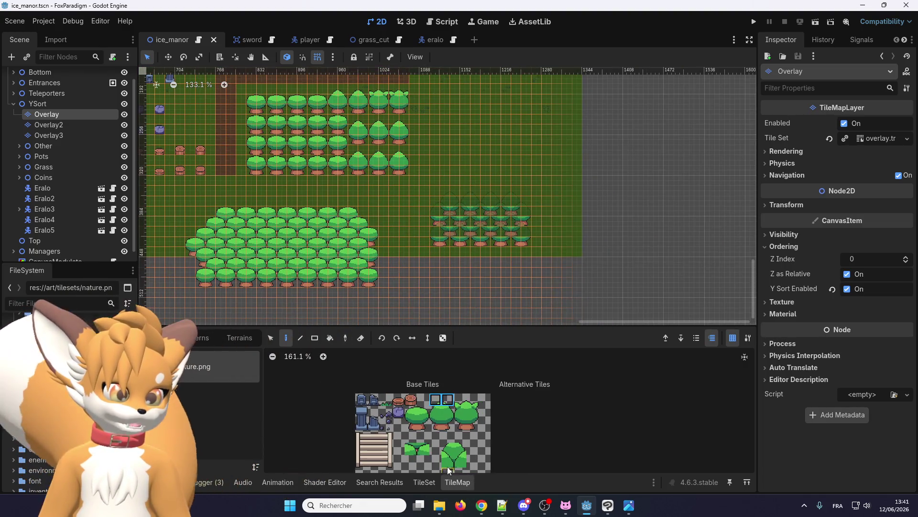
pyautogui.moveTo(447, 450); pyautogui.dragTo(468, 467)
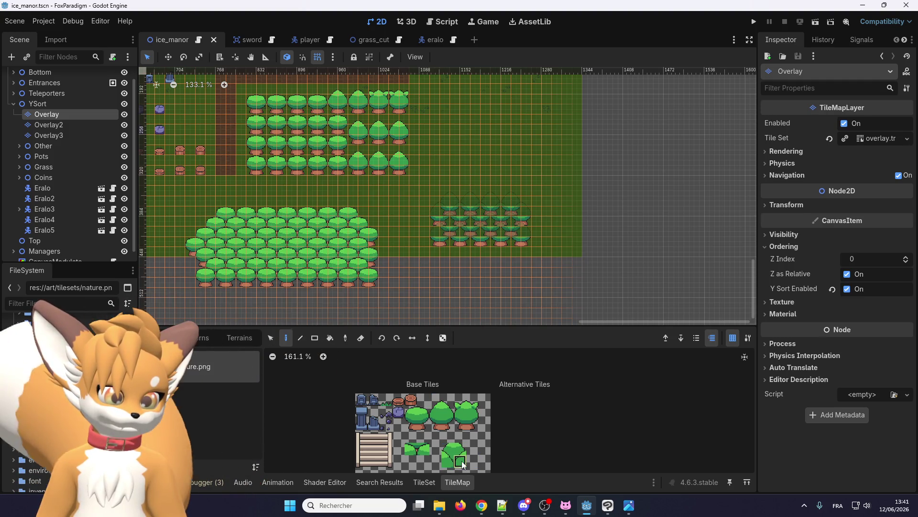
# Step: Look over the nature tileset atlas, then bring Clip Studio Paint to the front
pyautogui.scroll(4, 499, 212)
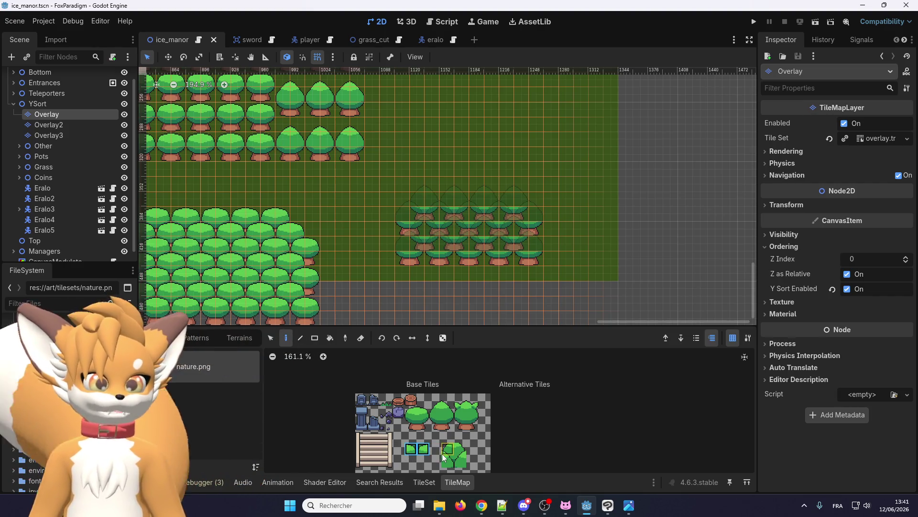
pyautogui.scroll(8, 297, 262)
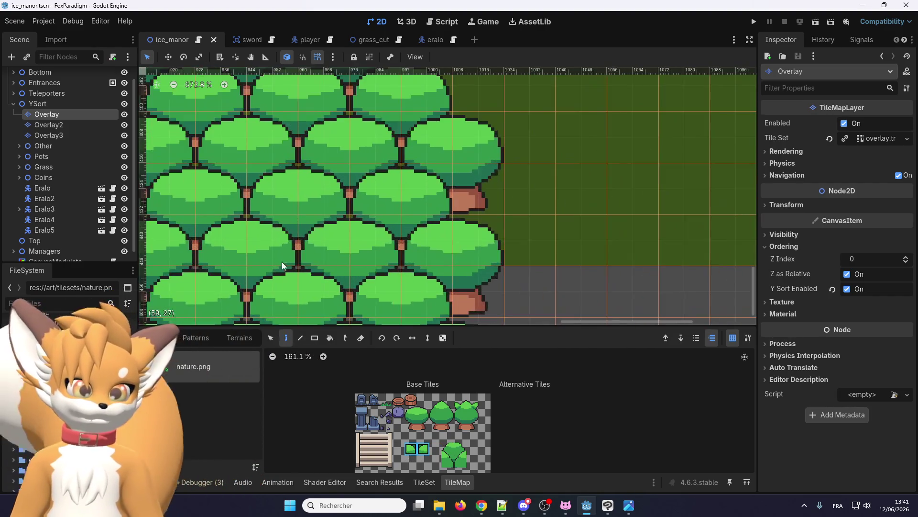
pyautogui.scroll(-5, 297, 262)
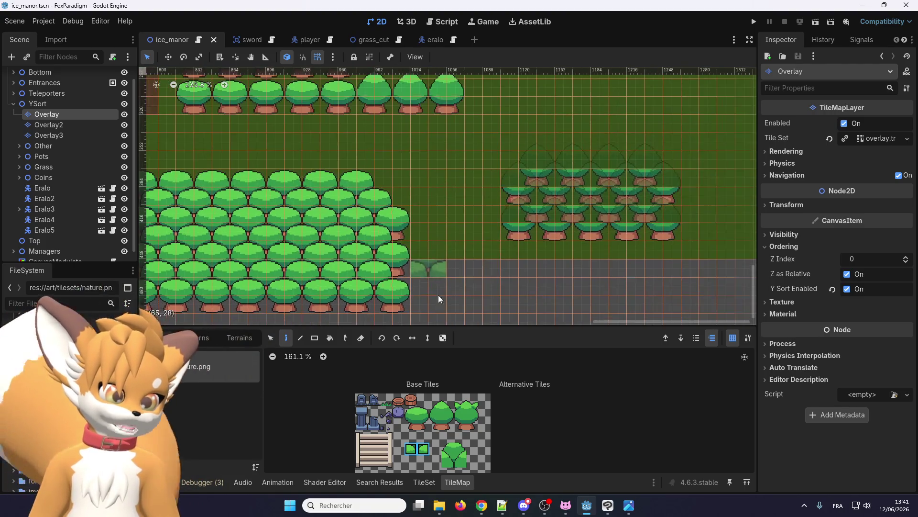
pyautogui.scroll(4, 286, 296)
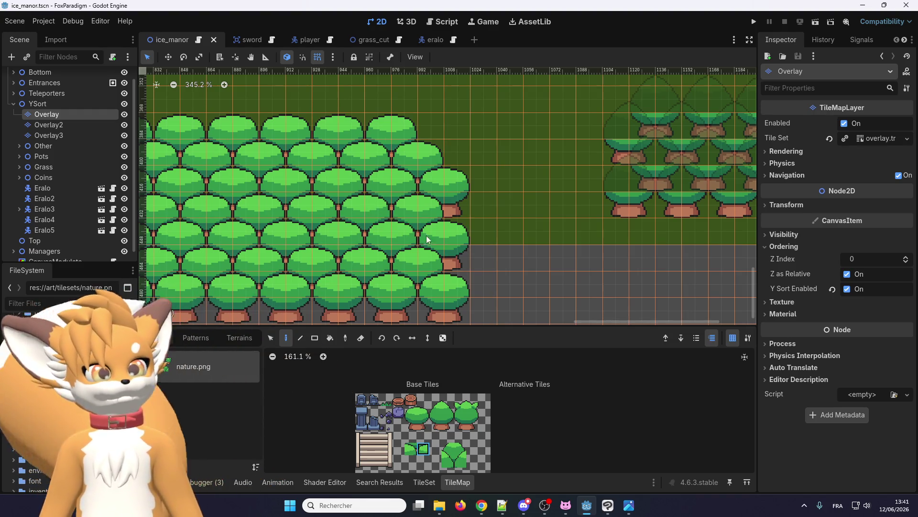
pyautogui.hscroll(-3, 453, 238)
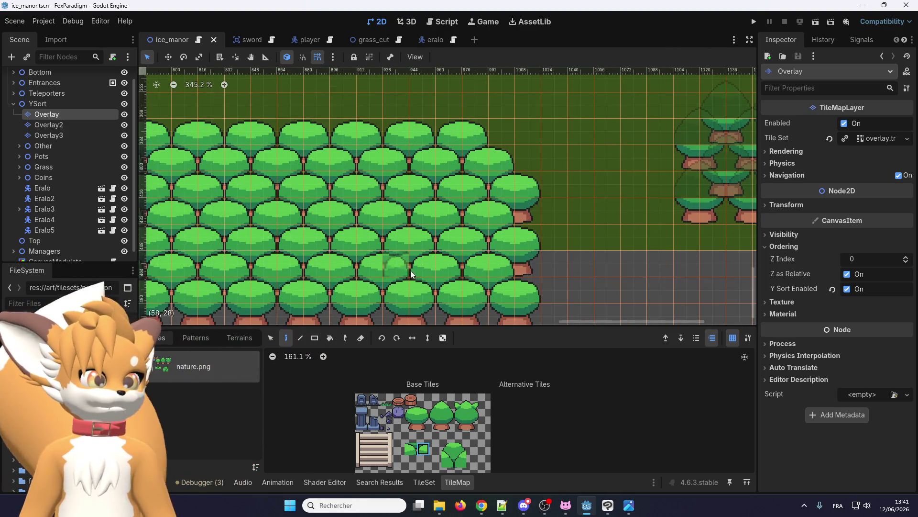
pyautogui.scroll(4, 426, 438)
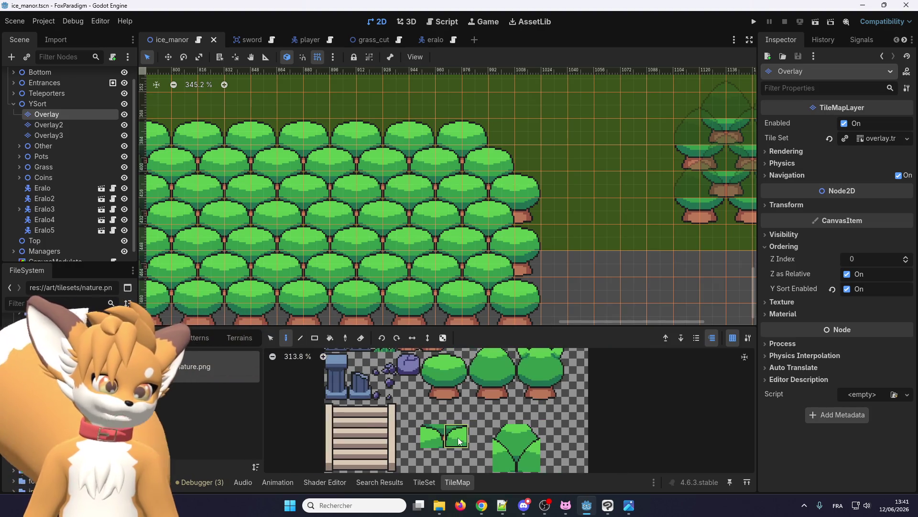
pyautogui.click(608, 504)
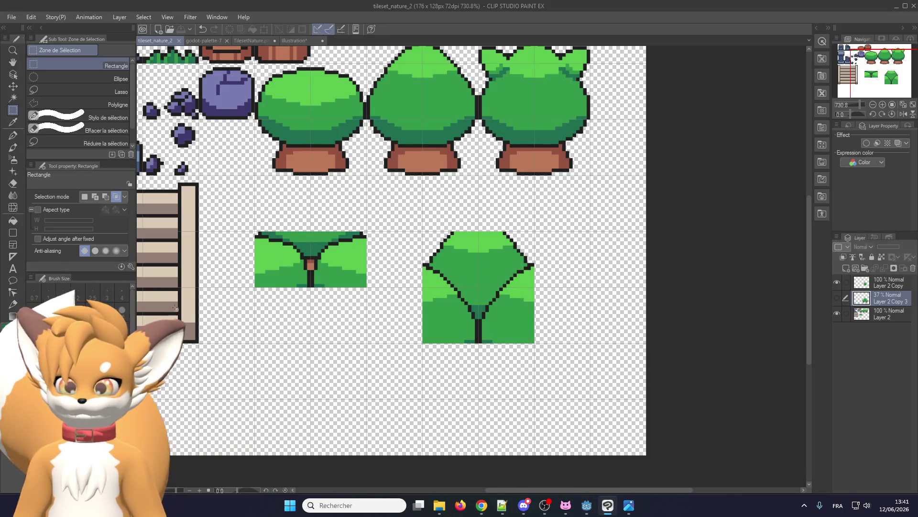
# Step: Switch to the pen and delete the Layer 2 Copy and Layer 2 Copy 3 layers
pyautogui.scroll(2, 430, 277)
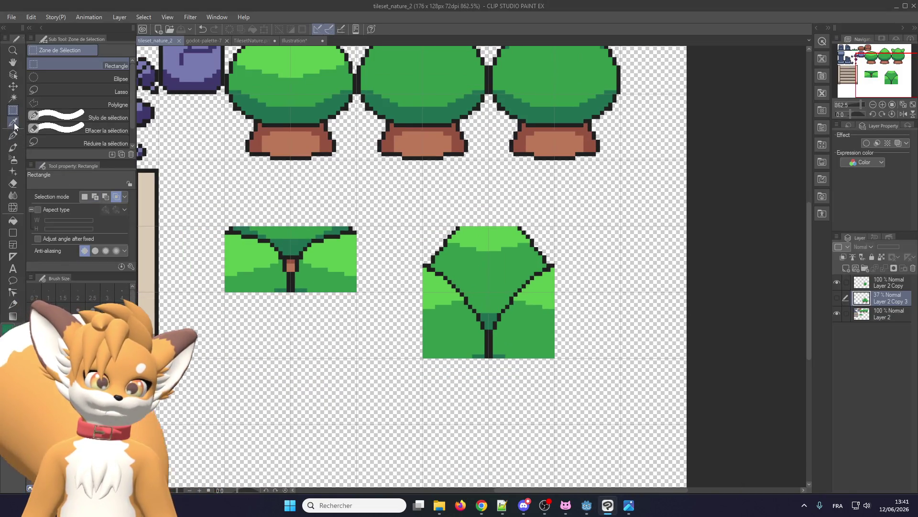
pyautogui.click(14, 135)
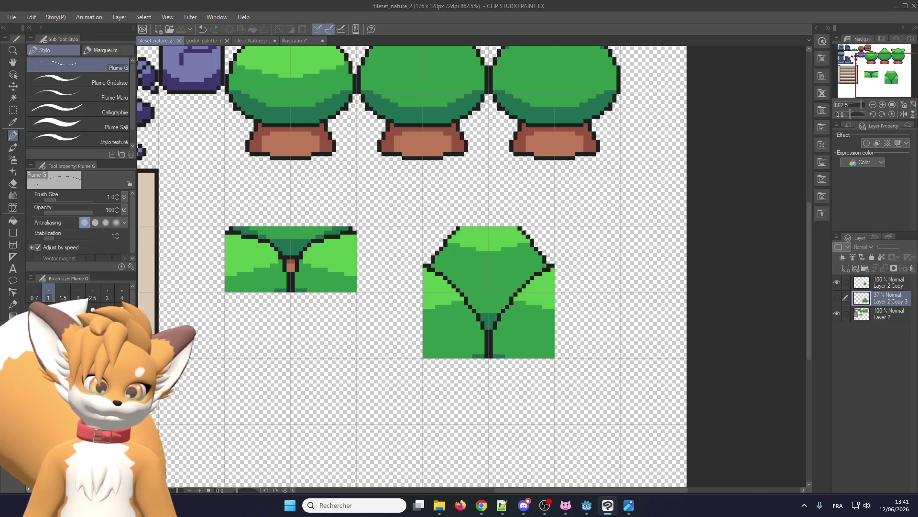
pyautogui.click(883, 280)
pyautogui.click(915, 270)
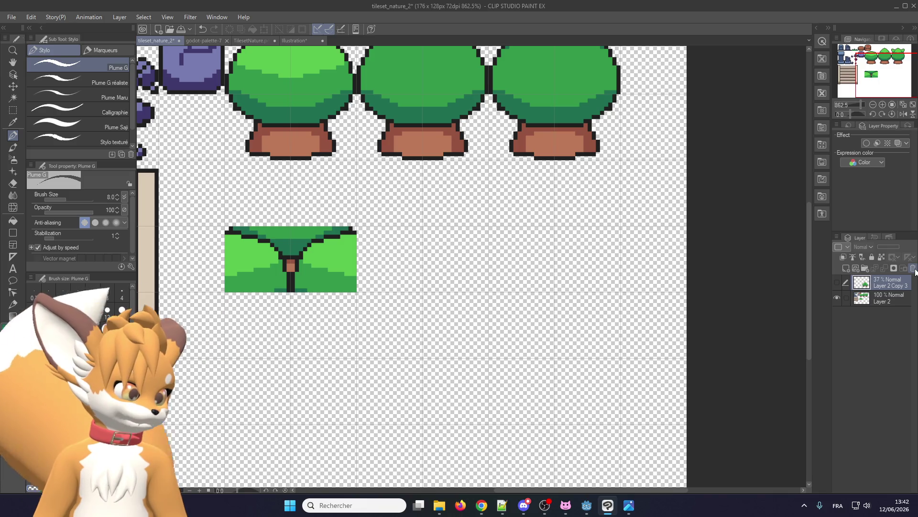
pyautogui.click(914, 270)
# Step: Set the brush size to 1 and zoom around the sheet to check the bush tile
pyautogui.scroll(4, 280, 251)
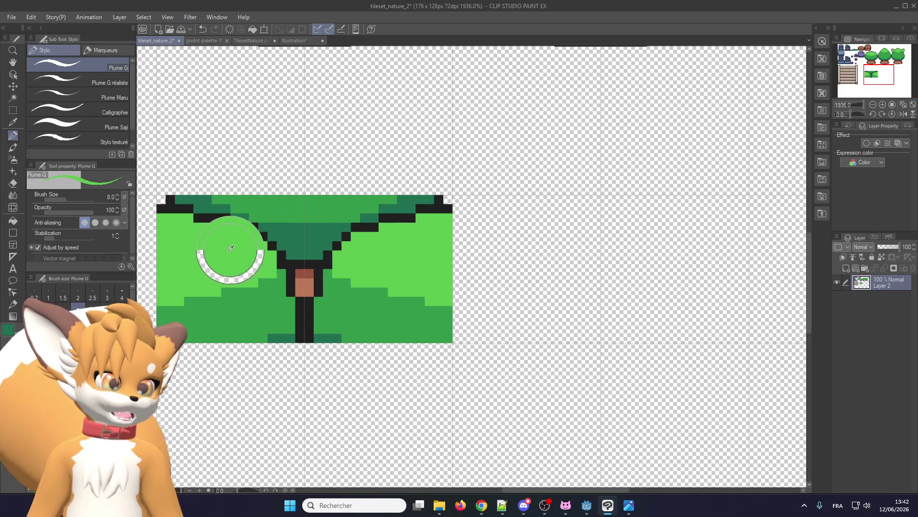
pyautogui.scroll(1, 217, 257)
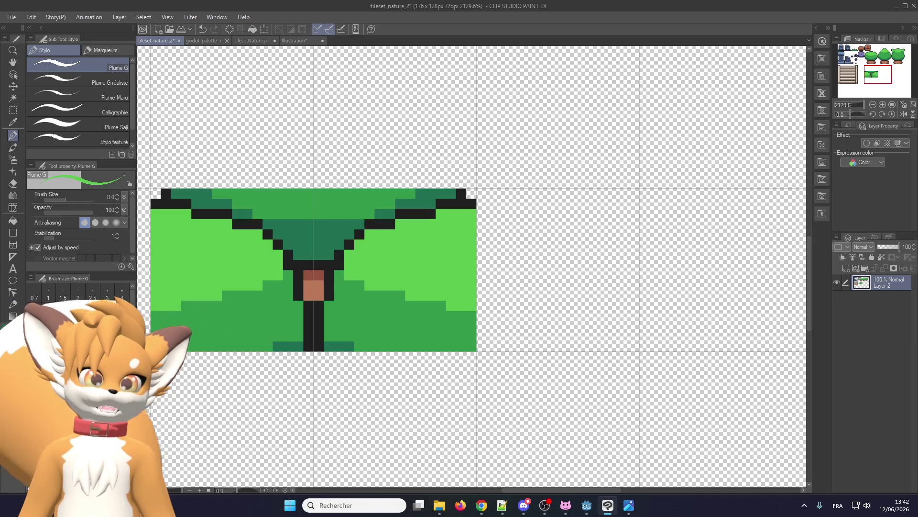
pyautogui.click(48, 291)
pyautogui.scroll(2, 277, 288)
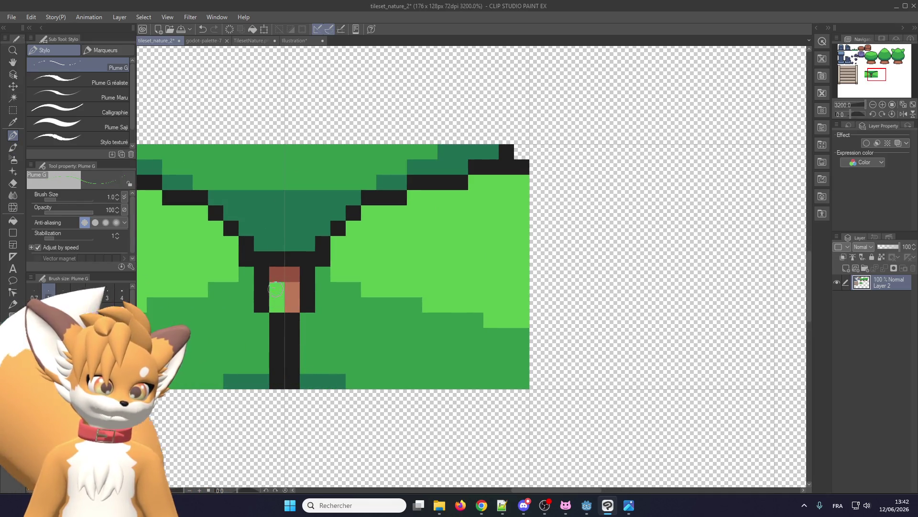
pyautogui.scroll(-6, 292, 303)
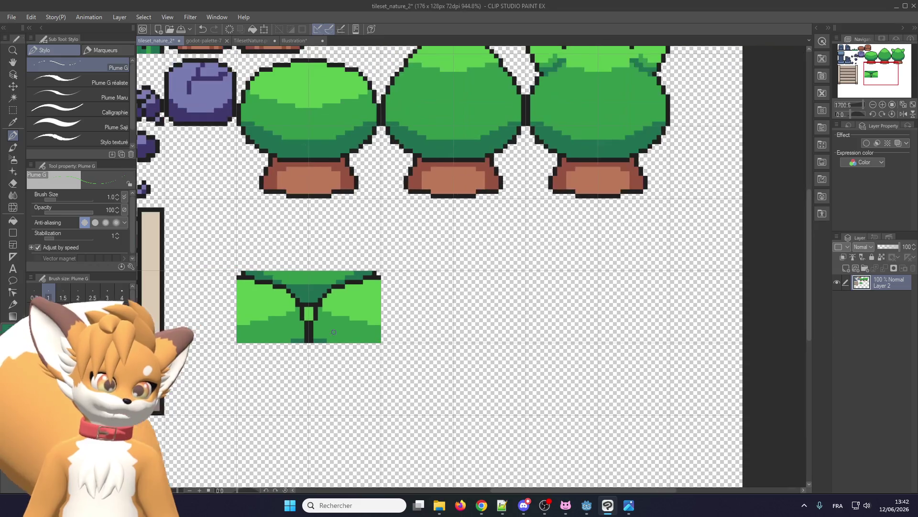
pyautogui.scroll(2, 329, 328)
pyautogui.scroll(-3, 315, 323)
pyautogui.scroll(4, 301, 317)
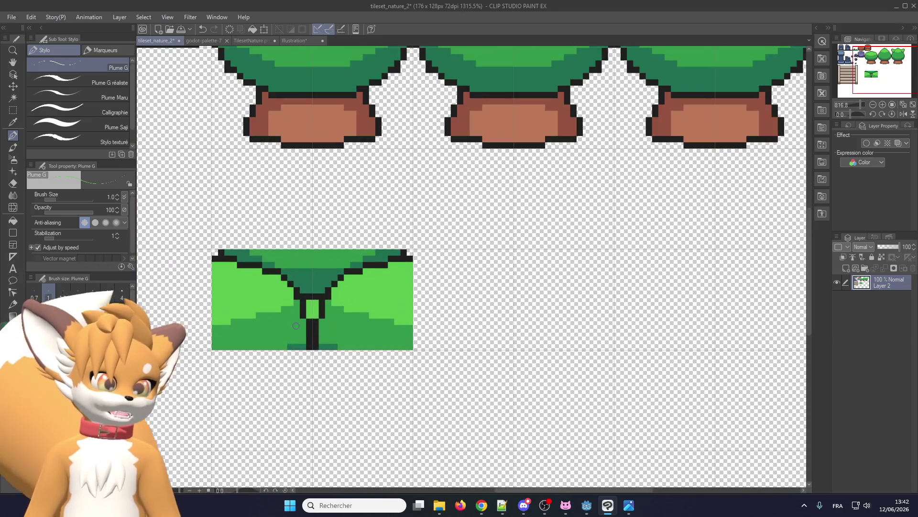
pyautogui.scroll(1, 301, 317)
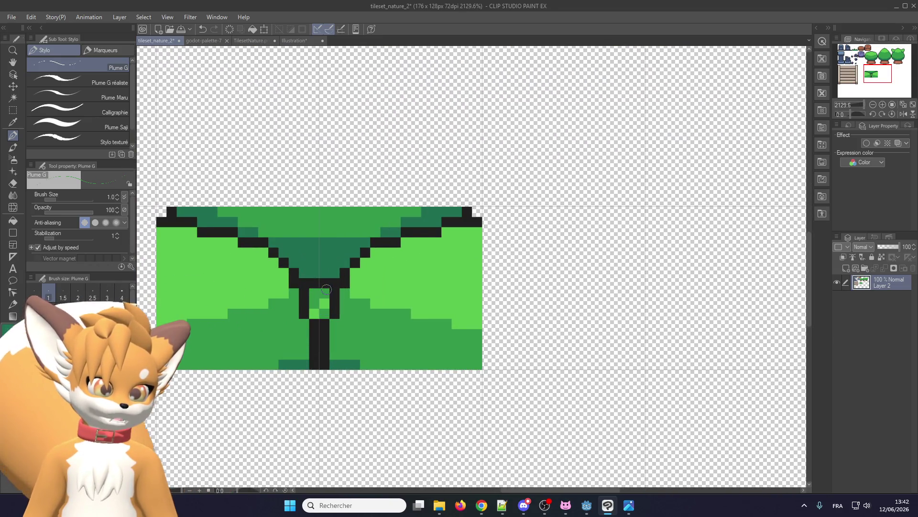
pyautogui.scroll(-3, 319, 312)
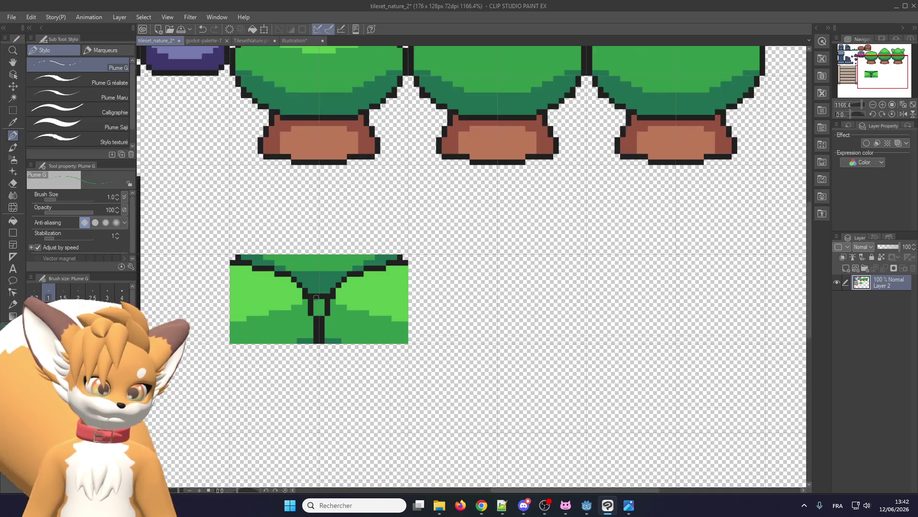
pyautogui.scroll(-2, 316, 307)
pyautogui.scroll(1, 316, 302)
pyautogui.scroll(-2, 313, 292)
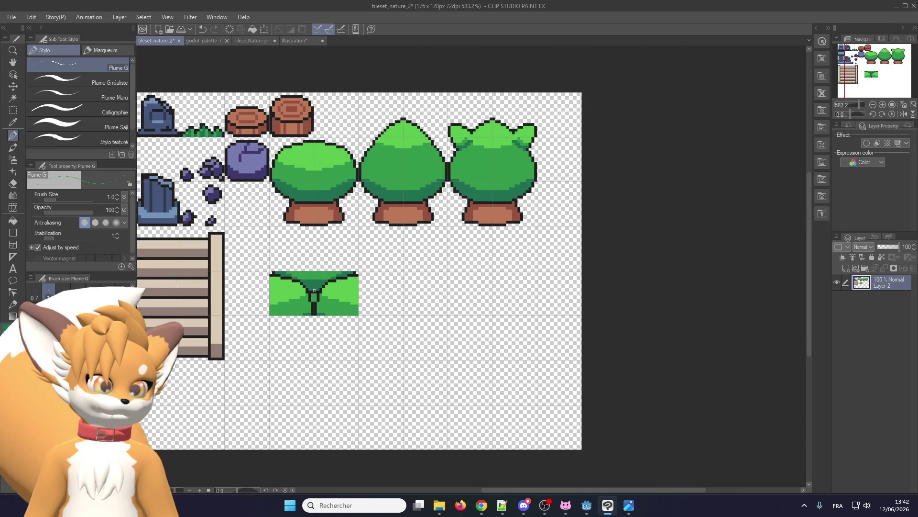
pyautogui.scroll(3, 314, 290)
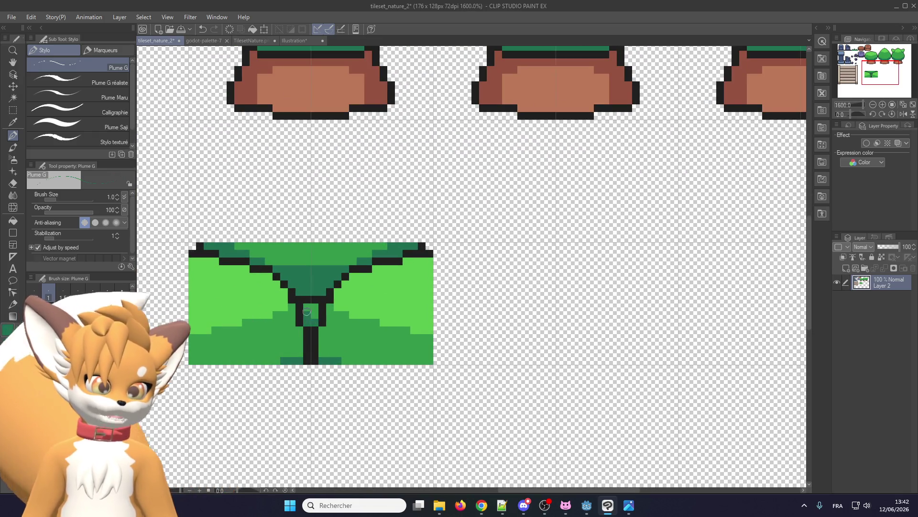
pyautogui.scroll(-3, 315, 317)
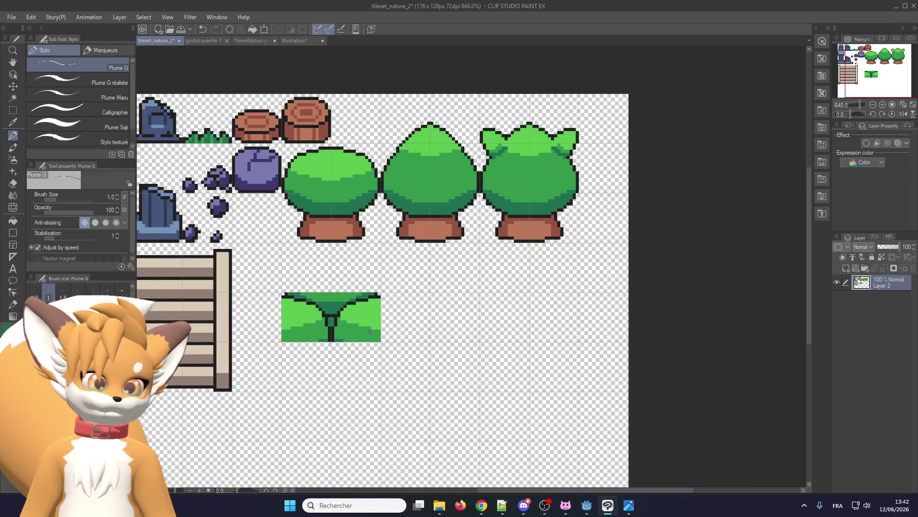
pyautogui.scroll(1, 370, 331)
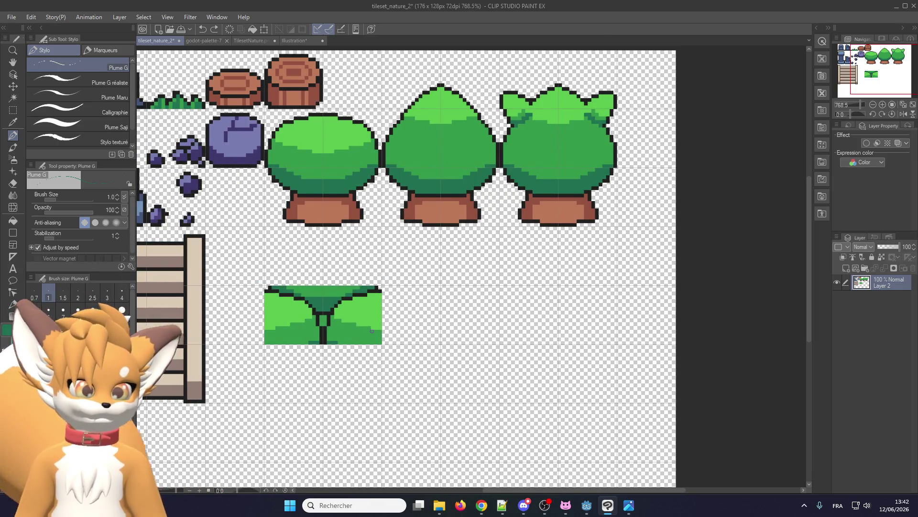
pyautogui.scroll(4, 372, 330)
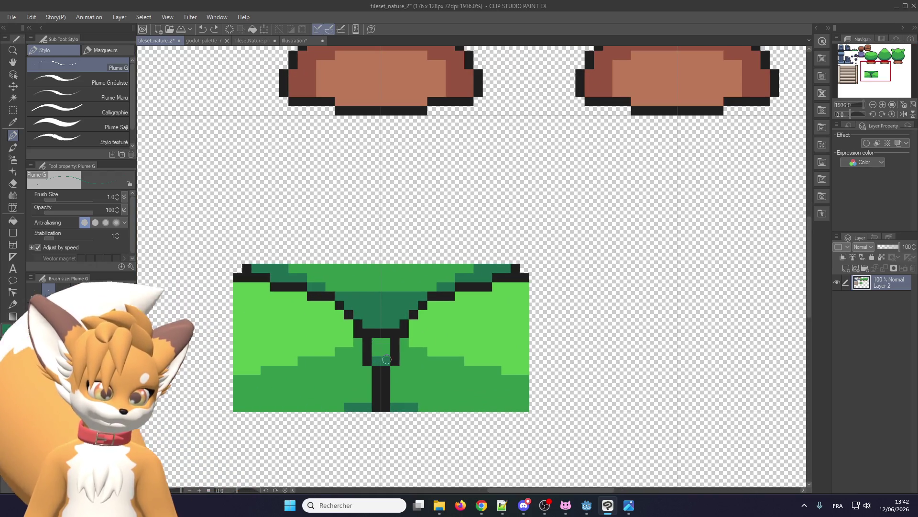
pyautogui.scroll(-4, 386, 358)
pyautogui.scroll(-2, 371, 338)
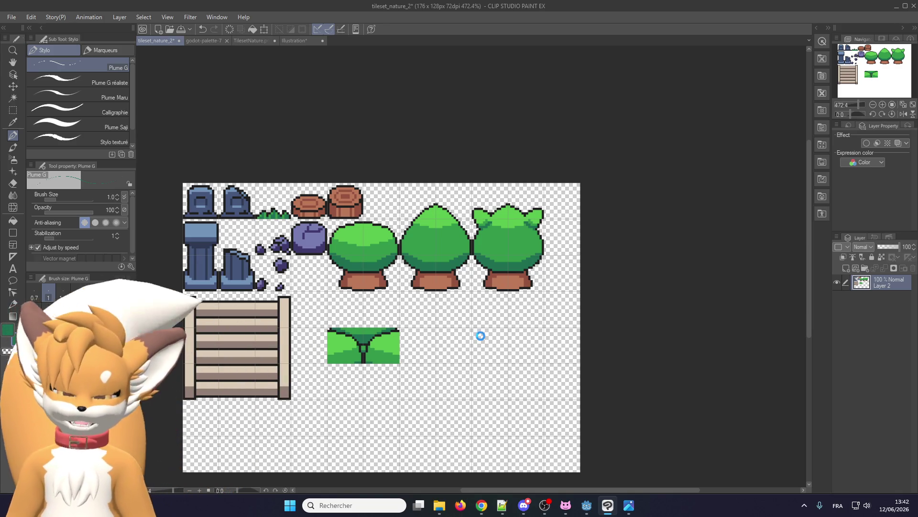
# Step: Export the layer as a PNG overwriting nature.png, accepting the default export settings
pyautogui.click(11, 17)
pyautogui.moveTo(56, 137)
pyautogui.click(215, 164)
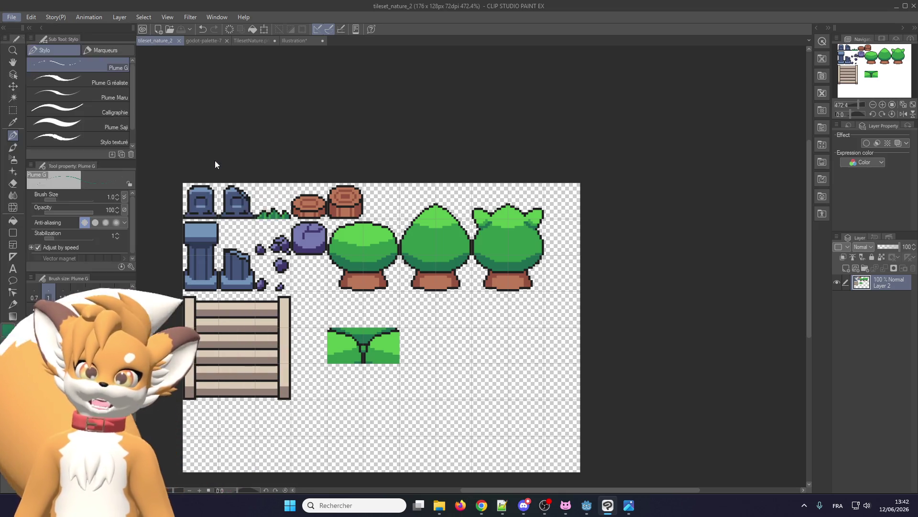
pyautogui.doubleClick(162, 91)
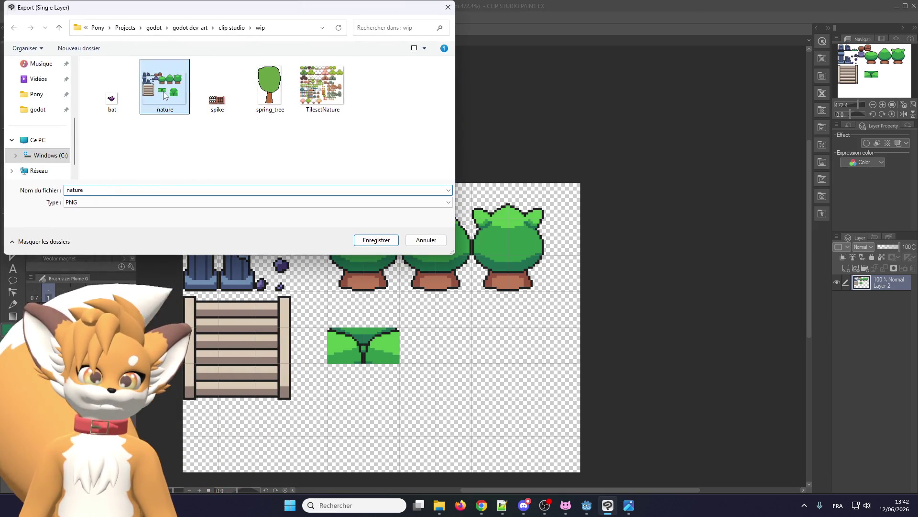
pyautogui.click(476, 251)
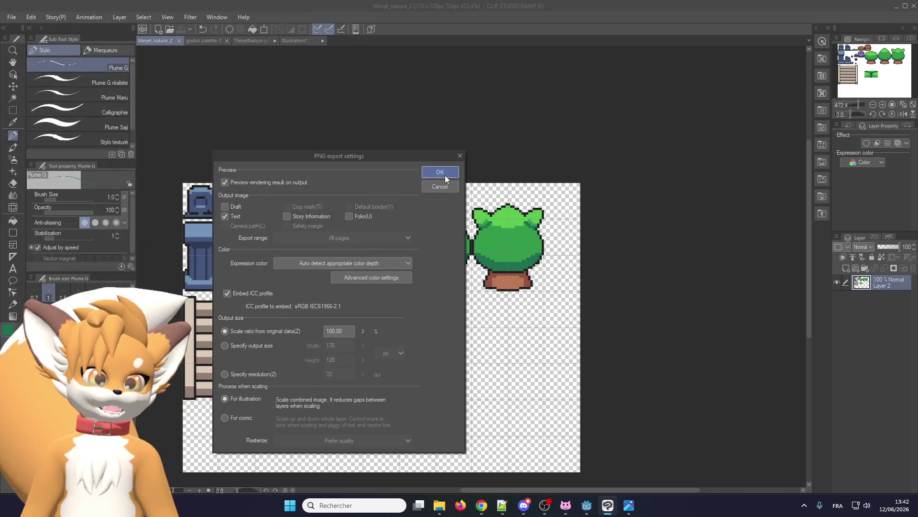
pyautogui.click(444, 174)
pyautogui.click(375, 222)
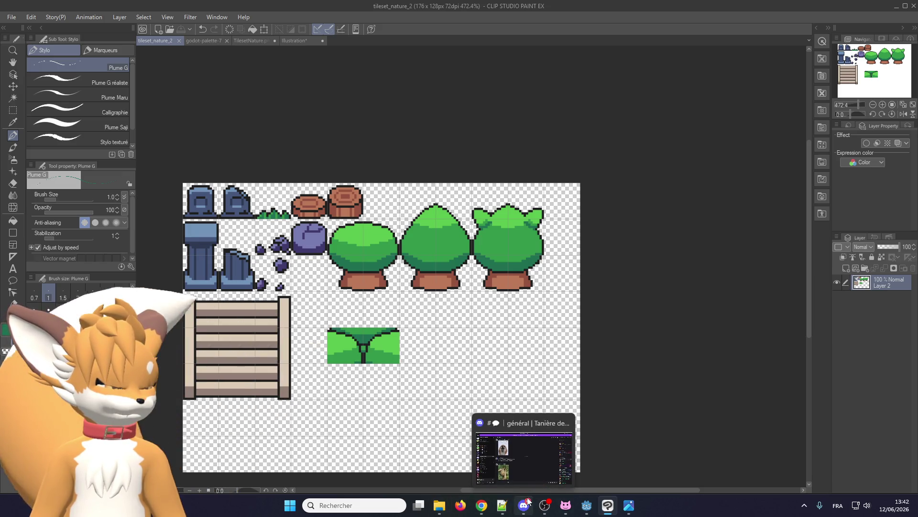
# Step: Back in Godot's ice_manor scene, zoom over the tree tiles and run the project
pyautogui.click(583, 508)
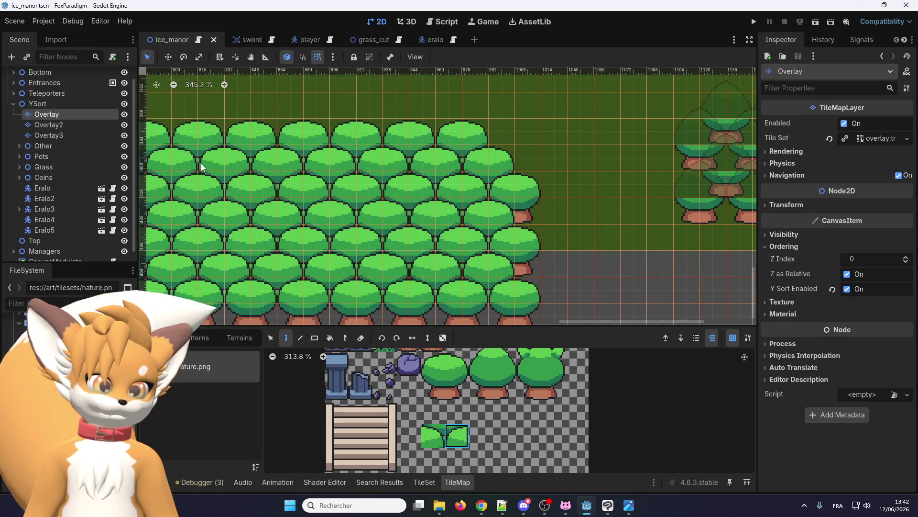
pyautogui.scroll(-3, 401, 202)
pyautogui.scroll(2, 570, 144)
pyautogui.scroll(-1, 569, 145)
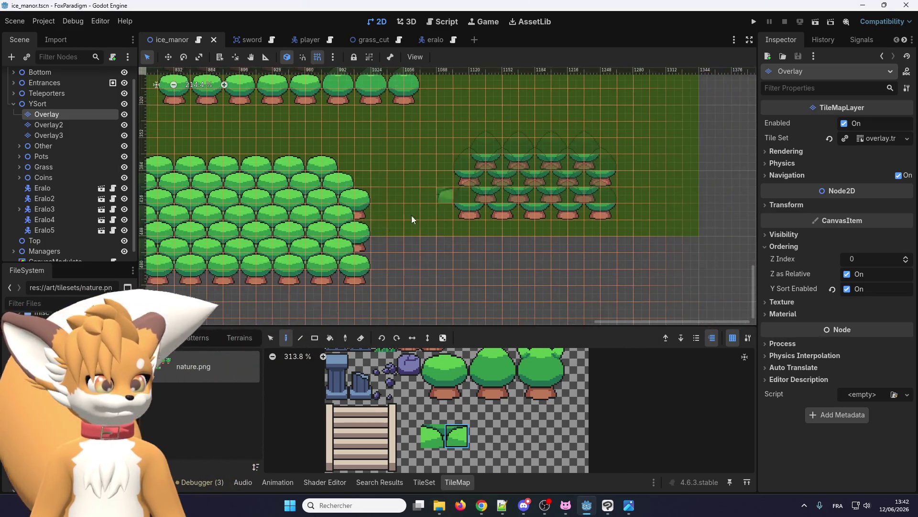
pyautogui.scroll(5, 330, 261)
pyautogui.scroll(-2, 395, 252)
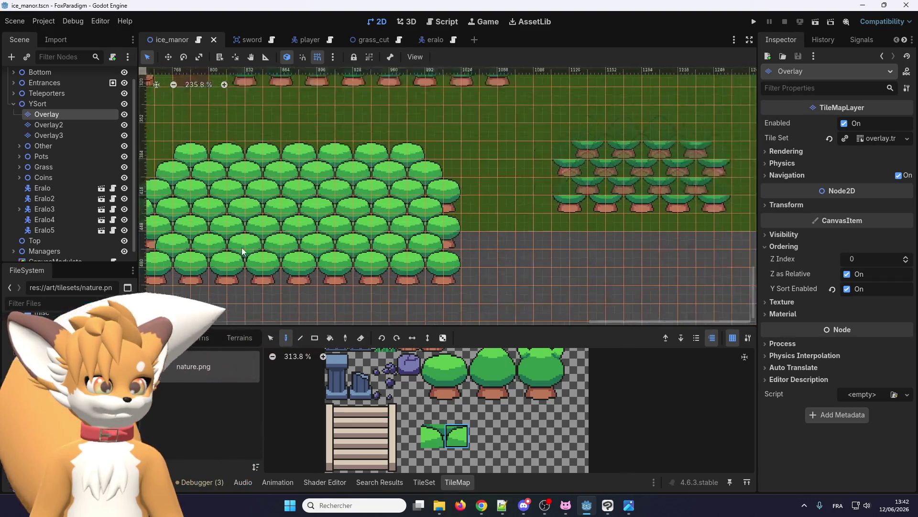
pyautogui.scroll(3, 398, 253)
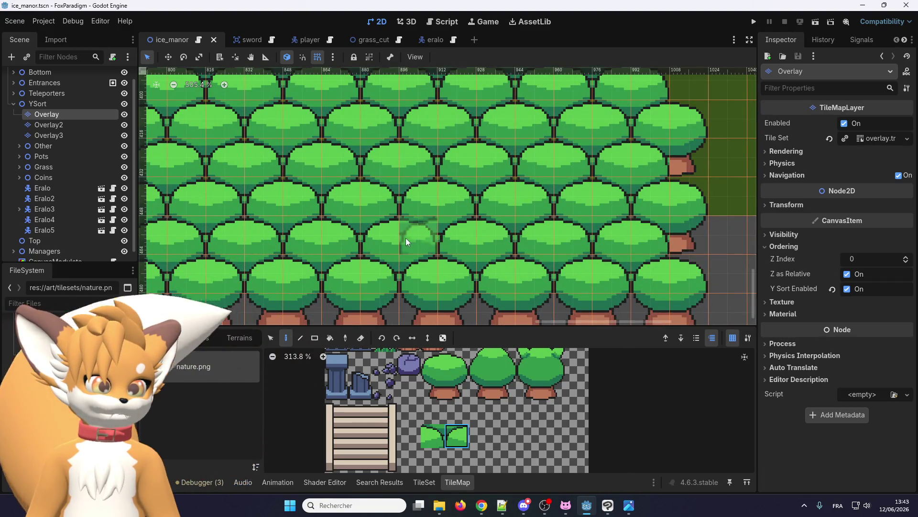
pyautogui.scroll(-1, 407, 242)
pyautogui.scroll(1, 315, 244)
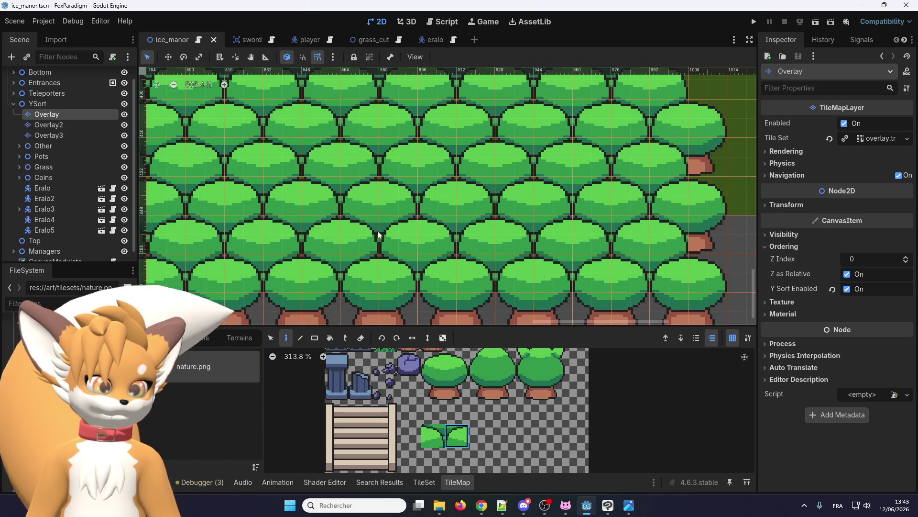
pyautogui.click(751, 25)
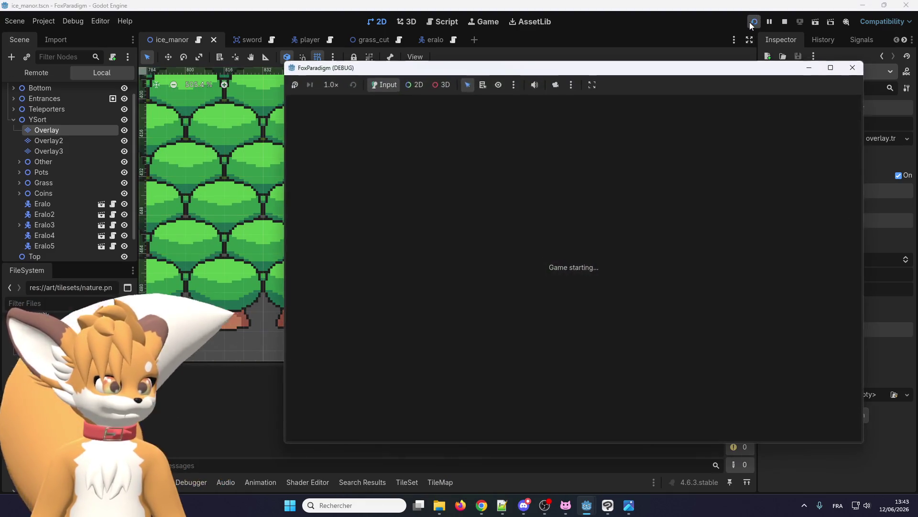
# Step: Load the Ice Manor save and walk the fox down-right along the tree cluster edges
pyautogui.press('Return')
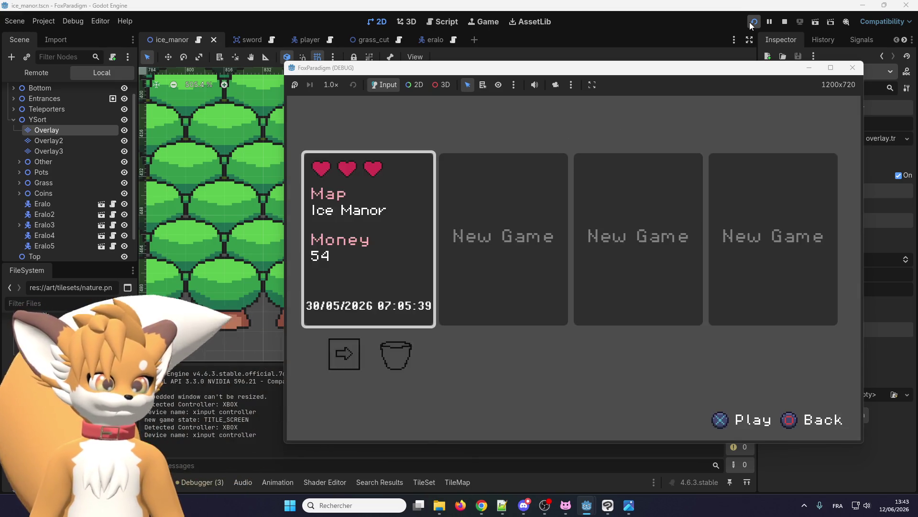
pyautogui.press('Return')
pyautogui.press('Right')
pyautogui.press('Down')
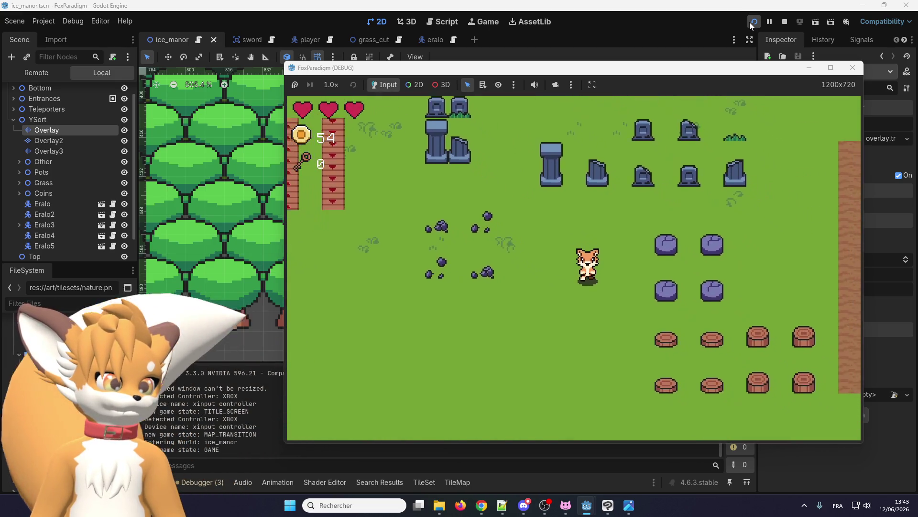
pyautogui.press('Right')
pyautogui.press('Down')
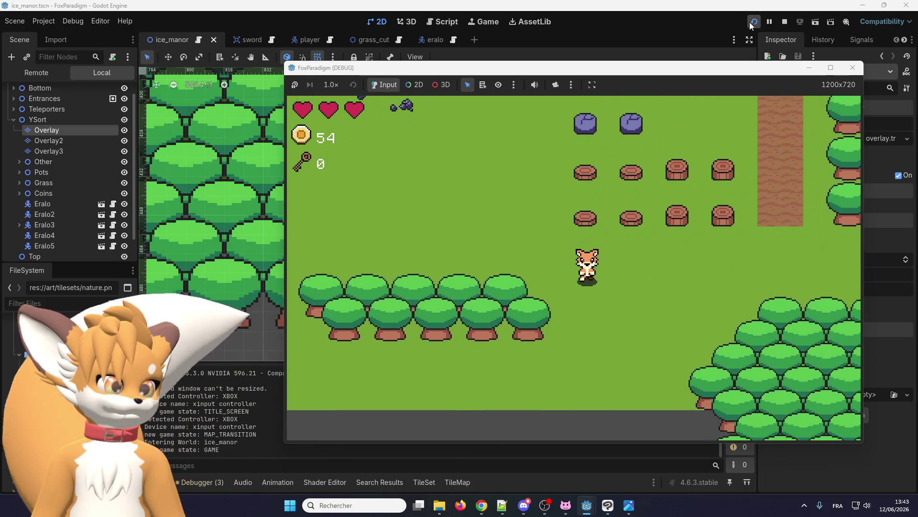
pyautogui.press('Right')
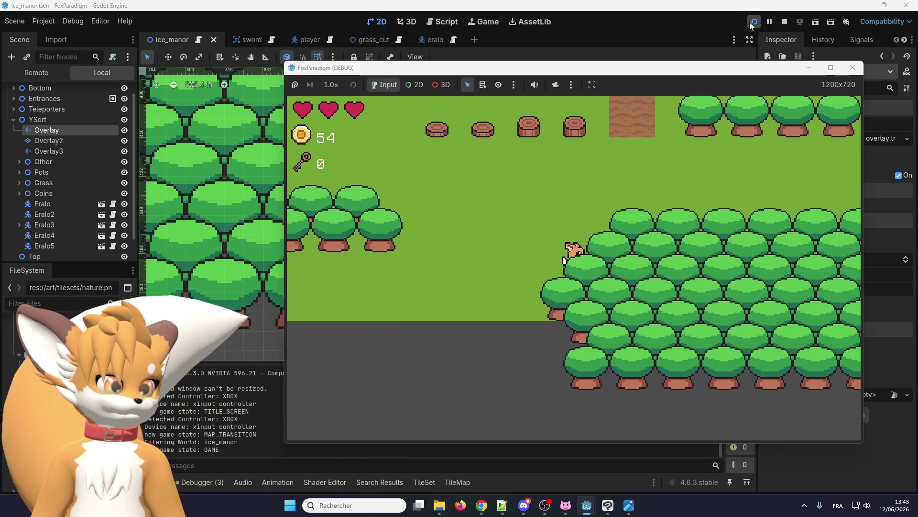
pyautogui.press('Up')
pyautogui.press('Right')
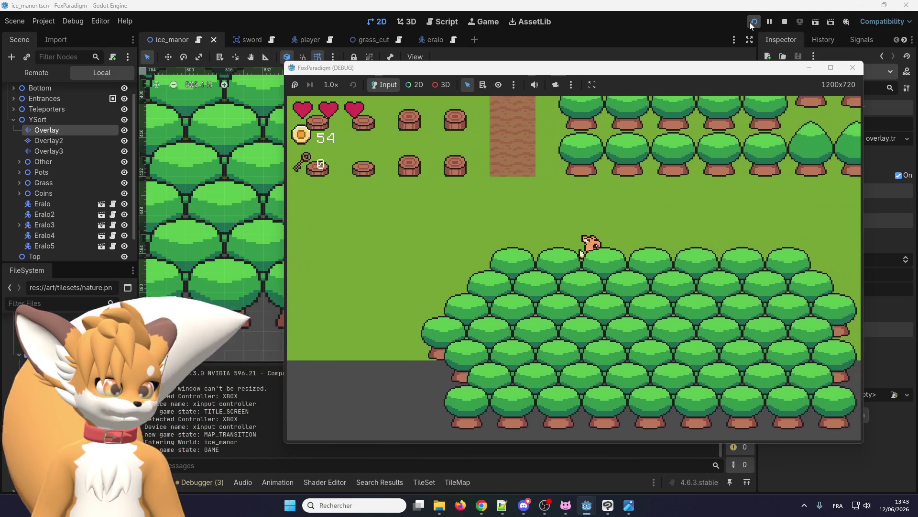
pyautogui.press('Right')
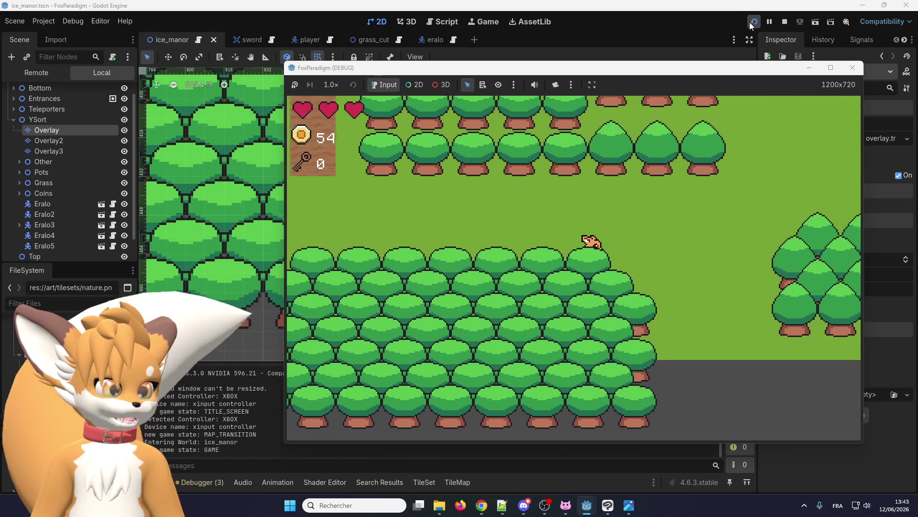
pyautogui.press('Down')
pyautogui.press('Down')
pyautogui.press('Right')
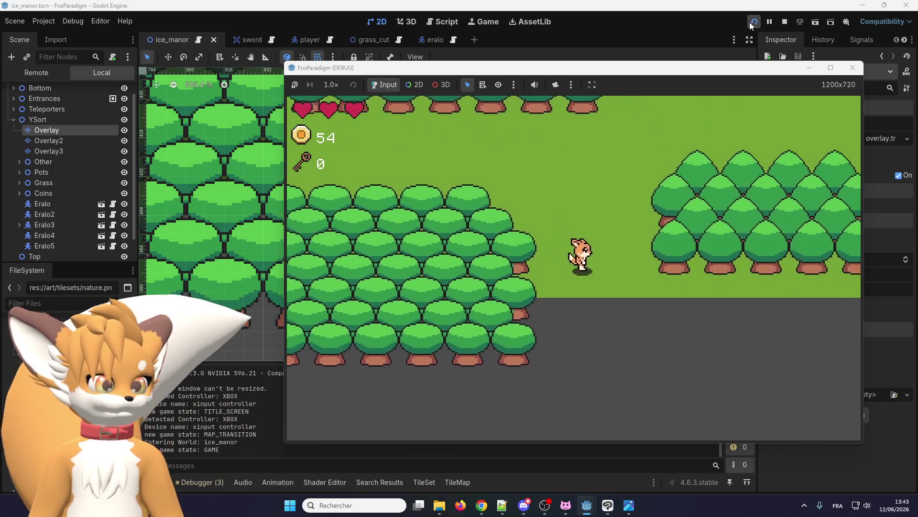
pyautogui.press('Right')
pyautogui.press('Up')
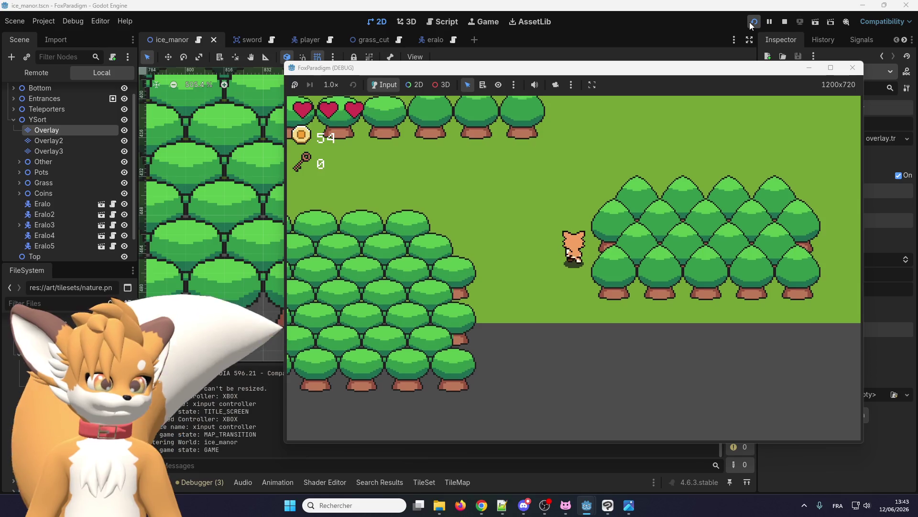
# Step: Walk the fox in and out of the clusters swinging its sword, then return to Clip Studio Paint
pyautogui.press('Up')
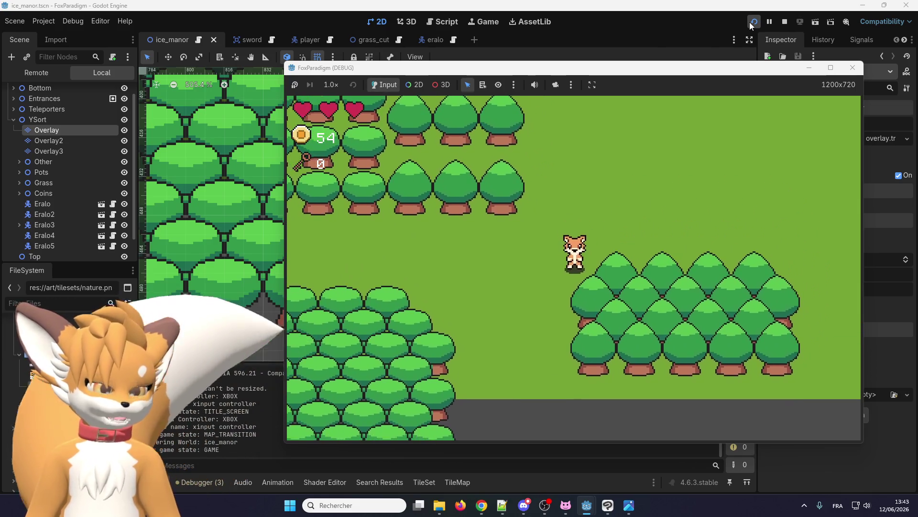
pyautogui.press('space')
pyautogui.press('Down')
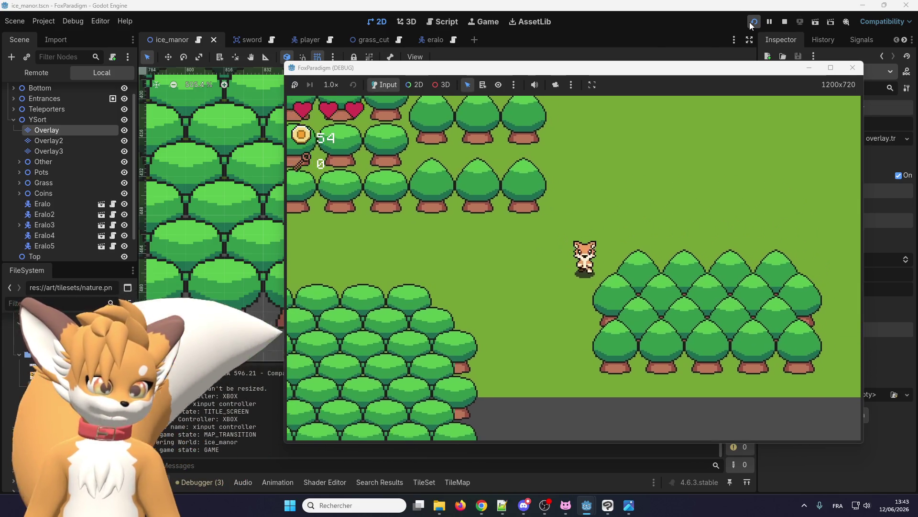
pyautogui.press('Down')
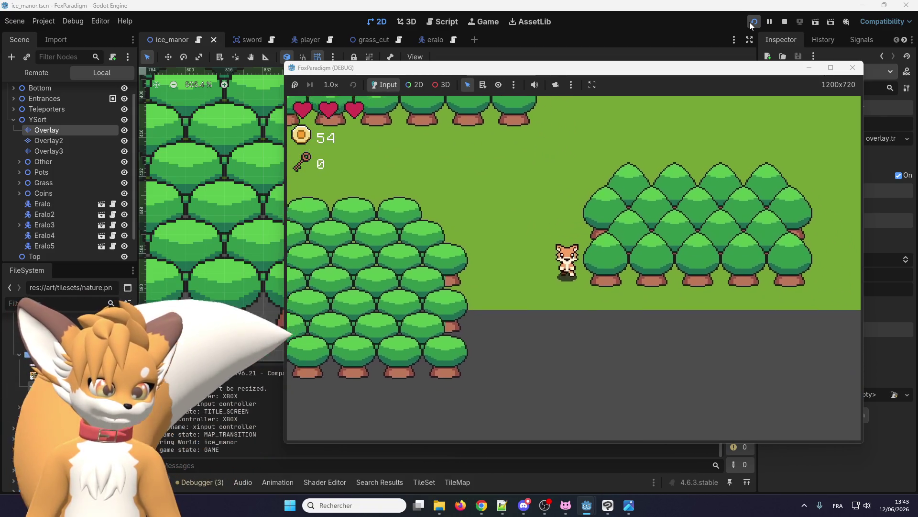
pyautogui.press('Right')
pyautogui.press('Up')
pyautogui.press('space')
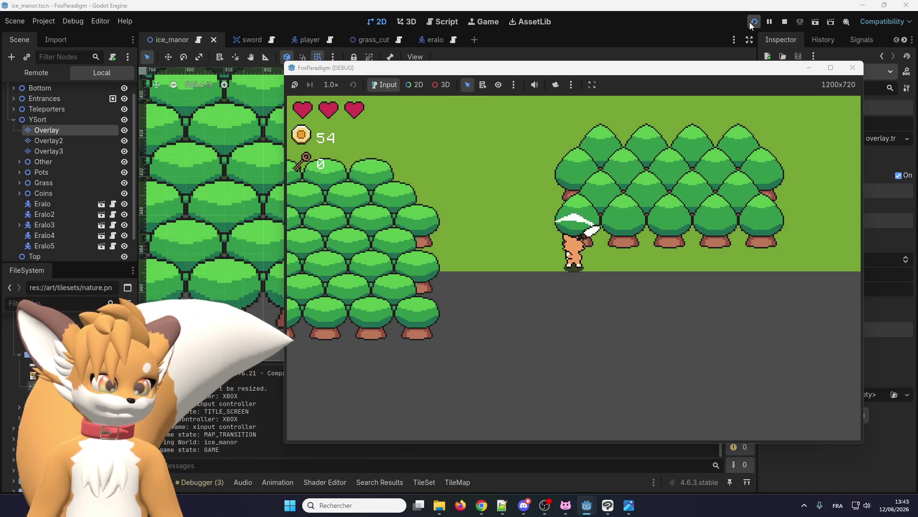
pyautogui.press('Left')
pyautogui.press('Up')
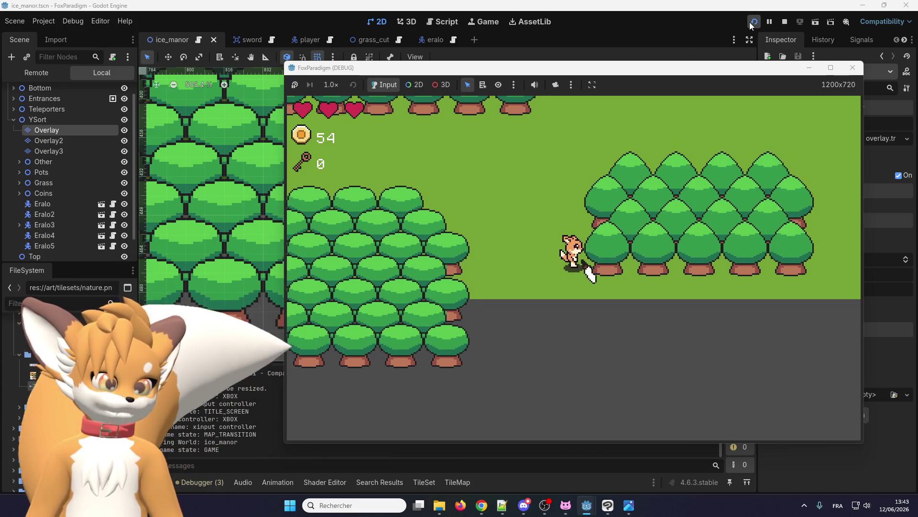
pyautogui.press('Left')
pyautogui.press('Down')
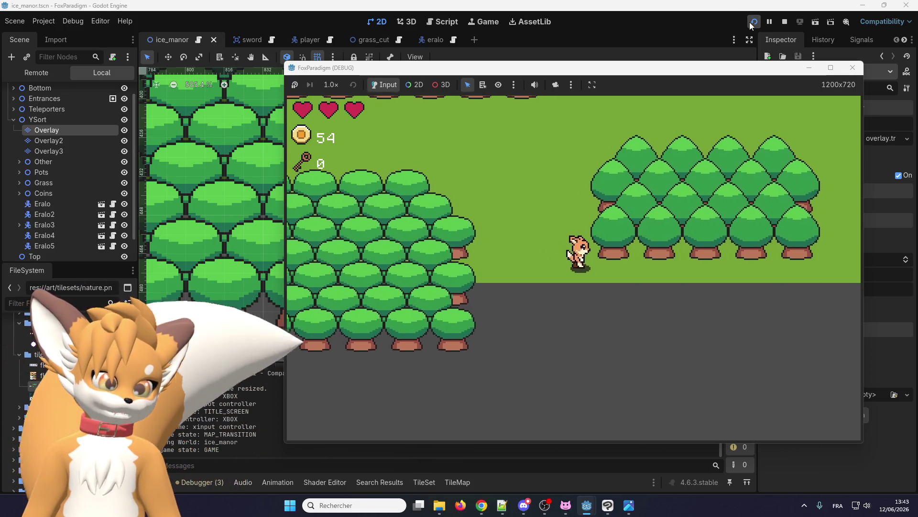
pyautogui.press('Right')
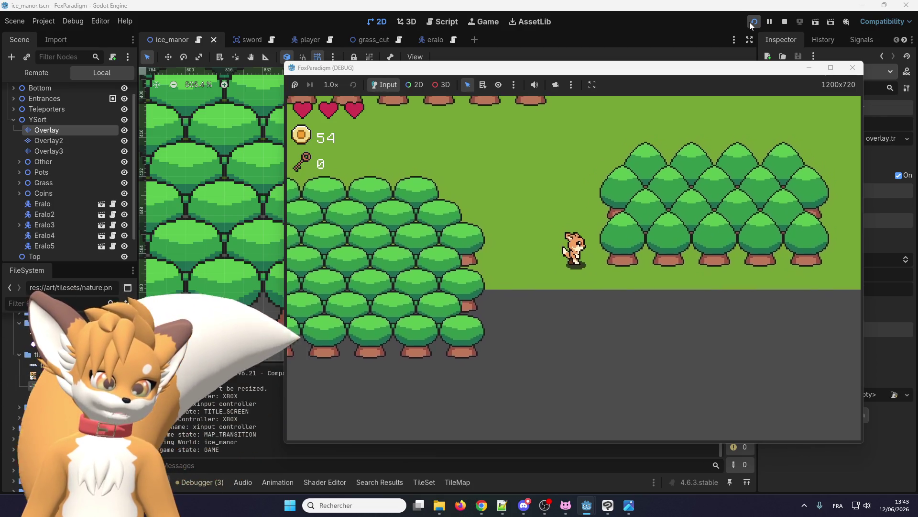
pyautogui.press('space')
pyautogui.press('Left')
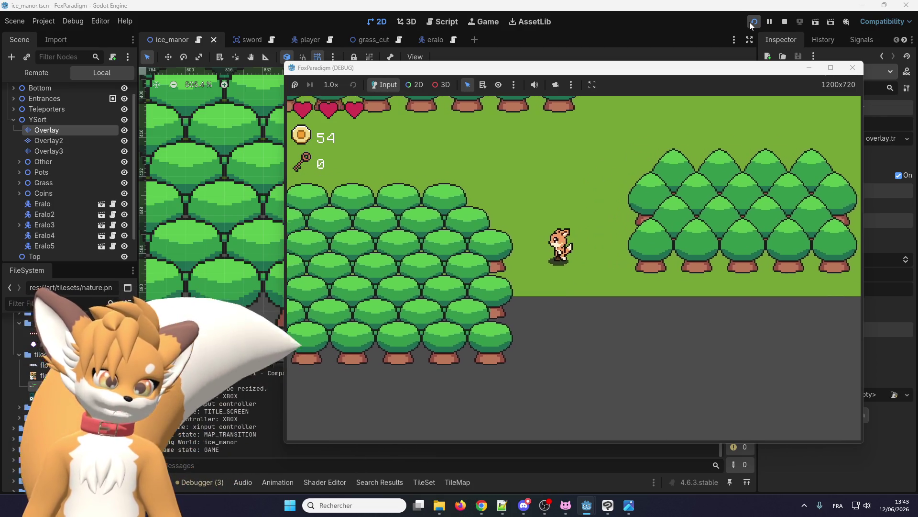
pyautogui.press('Right')
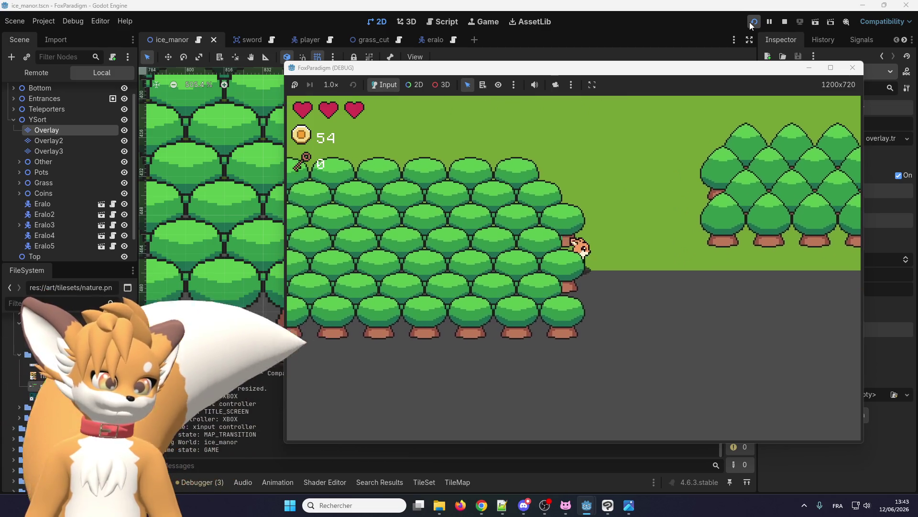
pyautogui.press('Up')
pyautogui.press('Up')
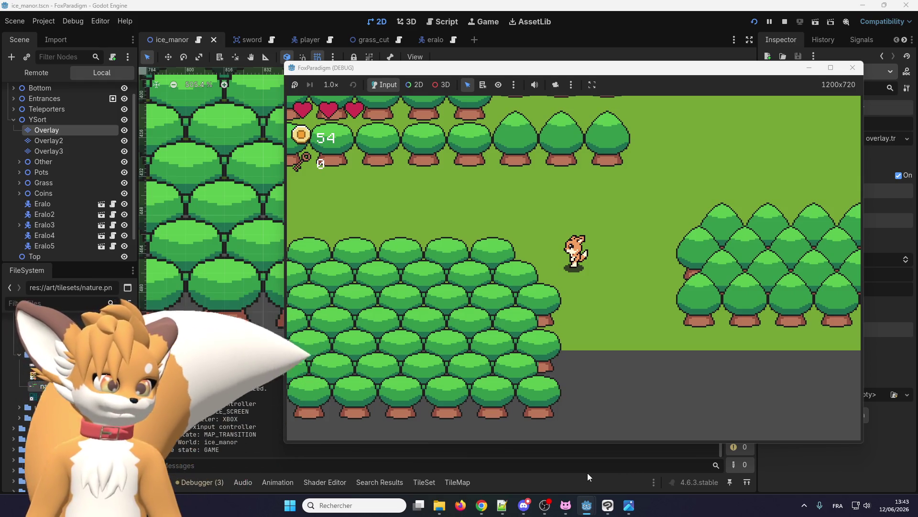
pyautogui.click(606, 509)
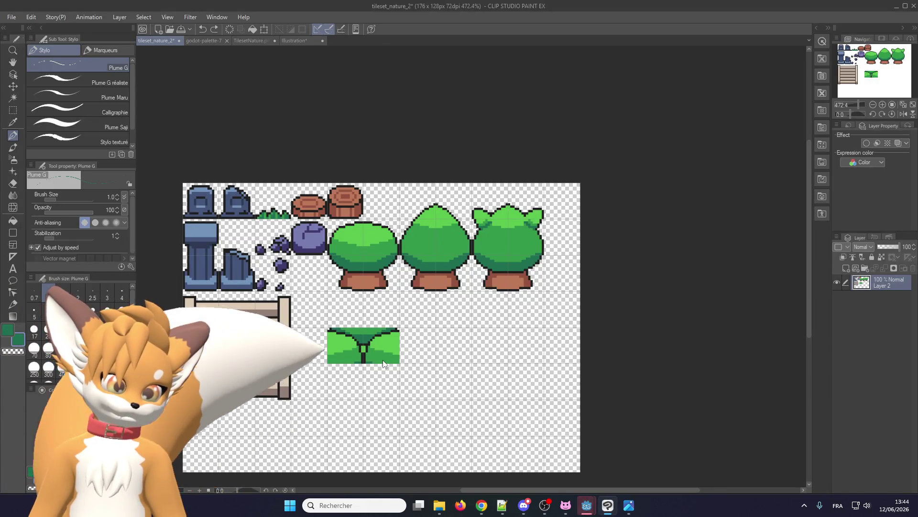
# Step: Save the tileset, re-export it as PNG over nature.png, and minimize Clip Studio Paint
pyautogui.hotkey('ctrl', 's')
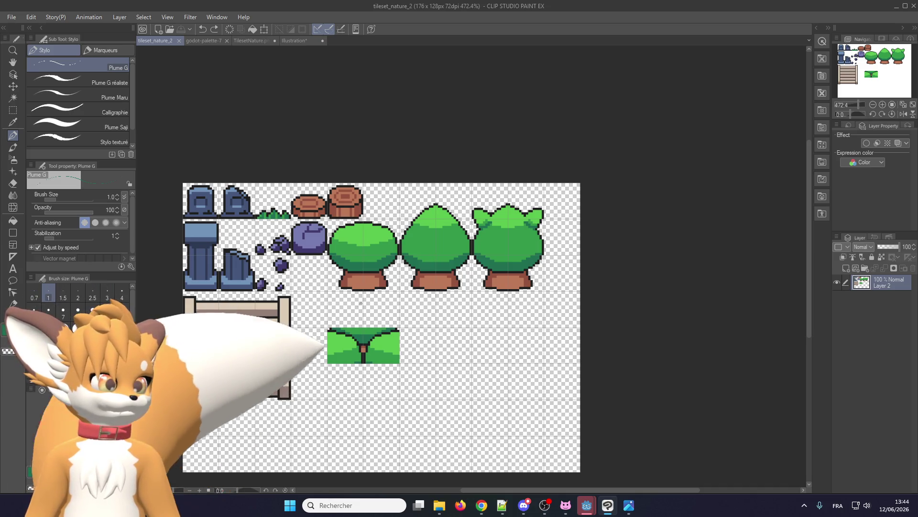
pyautogui.click(12, 17)
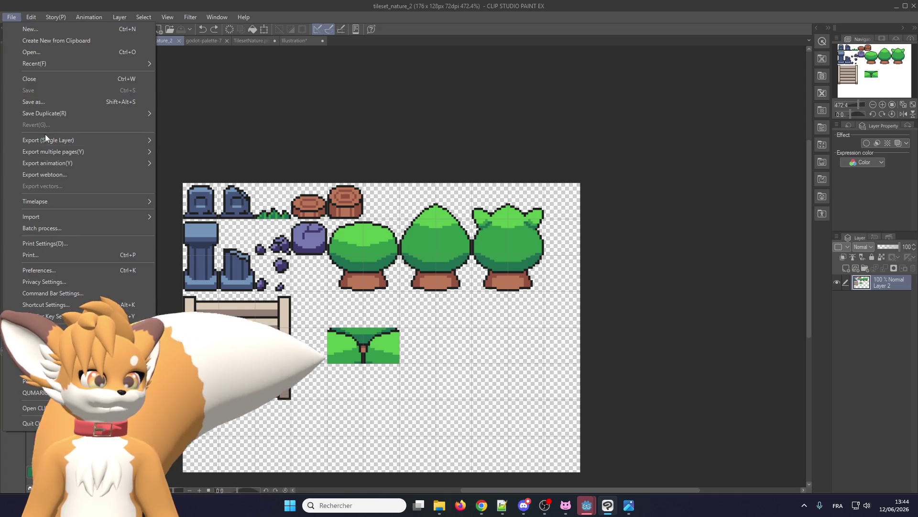
pyautogui.moveTo(45, 137)
pyautogui.click(215, 169)
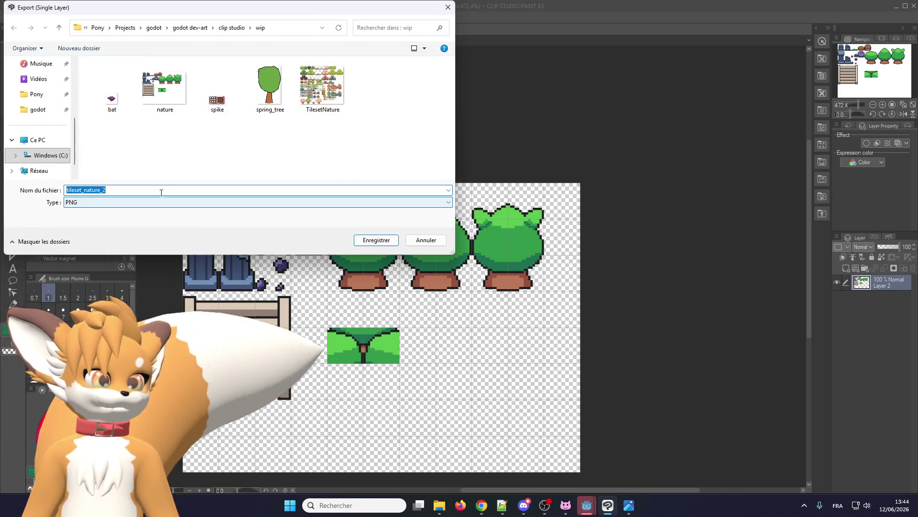
pyautogui.doubleClick(168, 91)
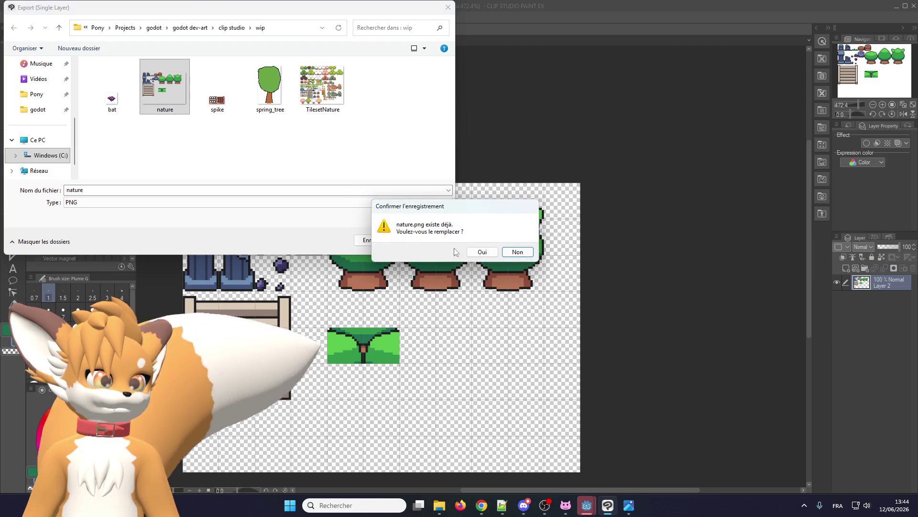
pyautogui.click(471, 252)
pyautogui.click(441, 173)
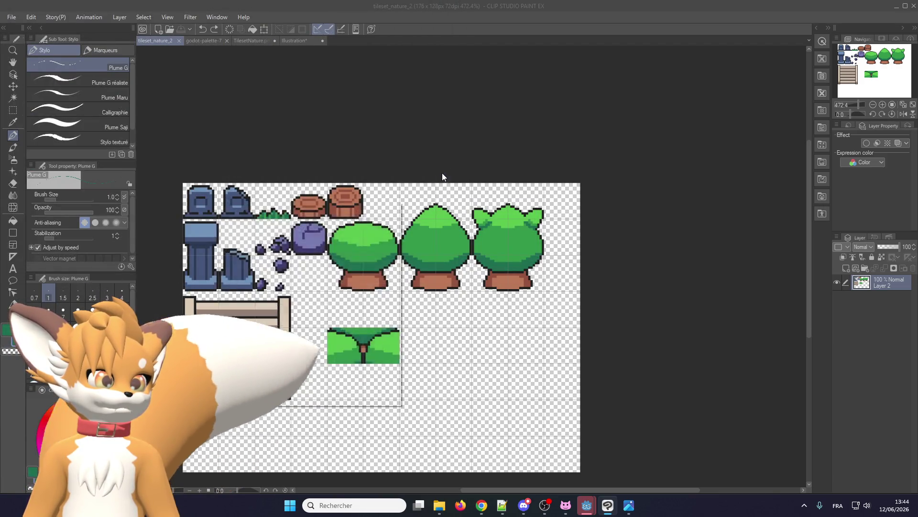
pyautogui.click(361, 222)
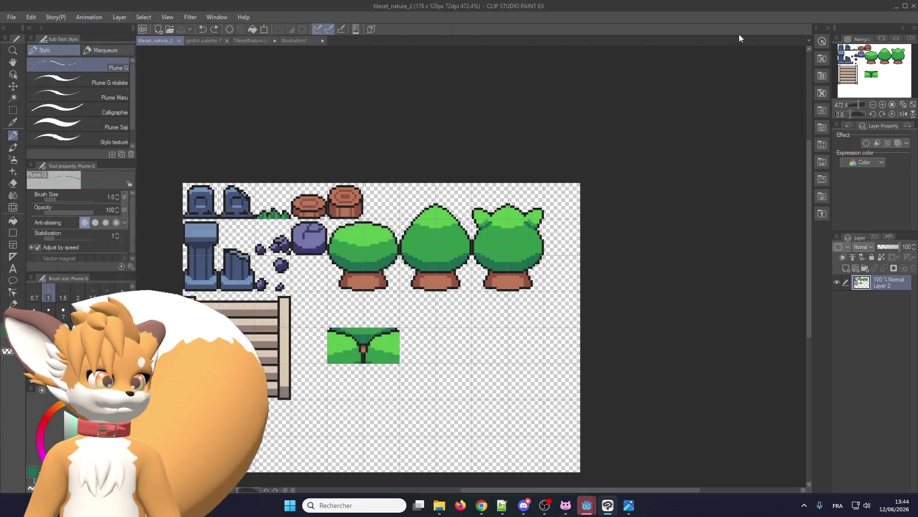
pyautogui.click(896, 8)
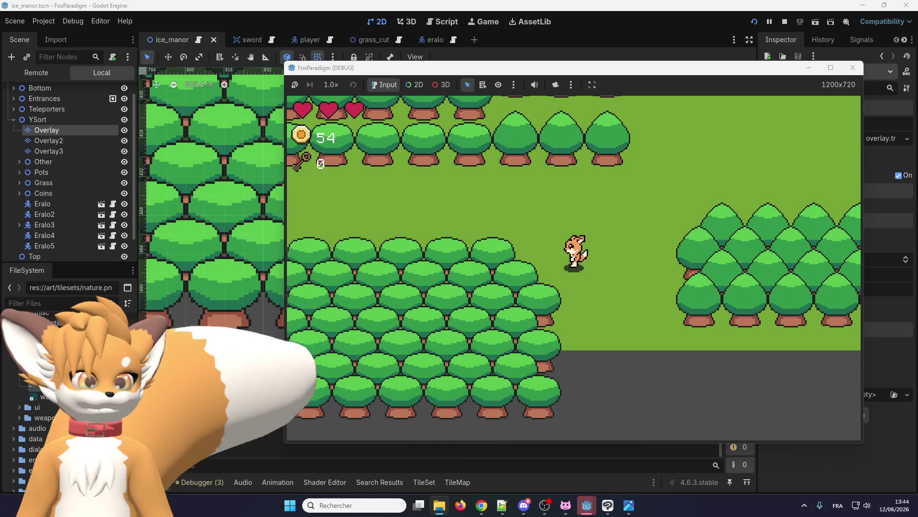
# Step: Walk the fox up, left and right among the tree rows into the northern clearing
pyautogui.press('Up')
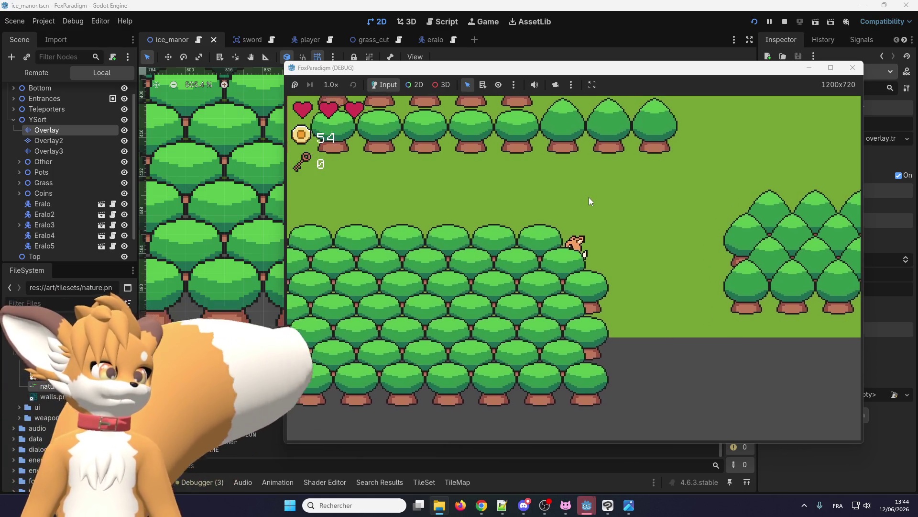
pyautogui.press('Right')
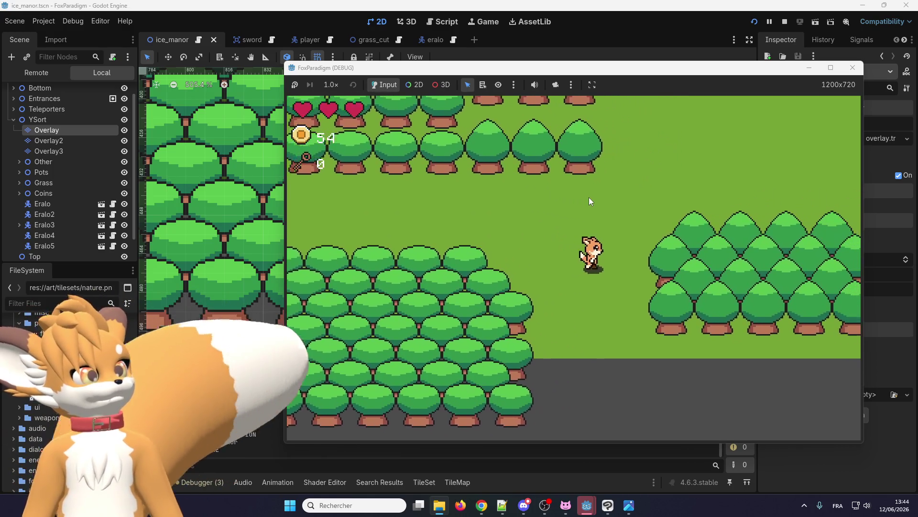
pyautogui.press('Up')
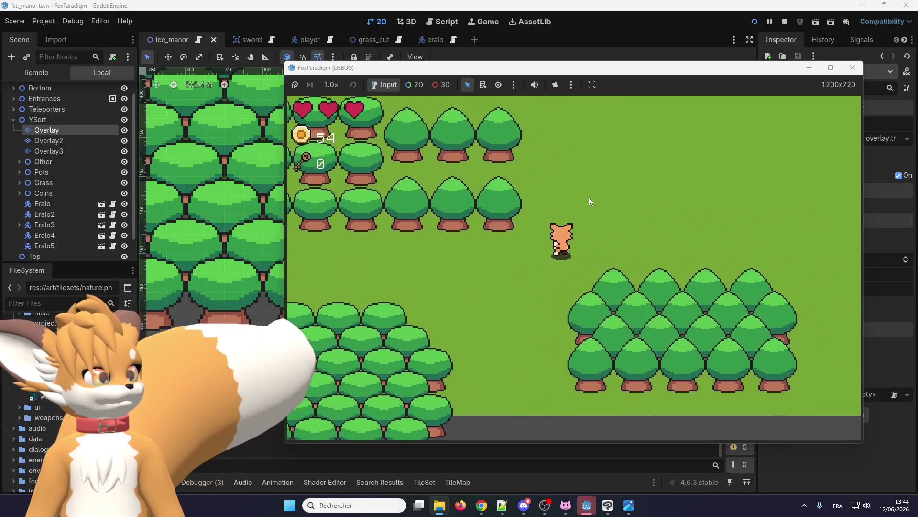
pyautogui.press('Up')
pyautogui.press('Left')
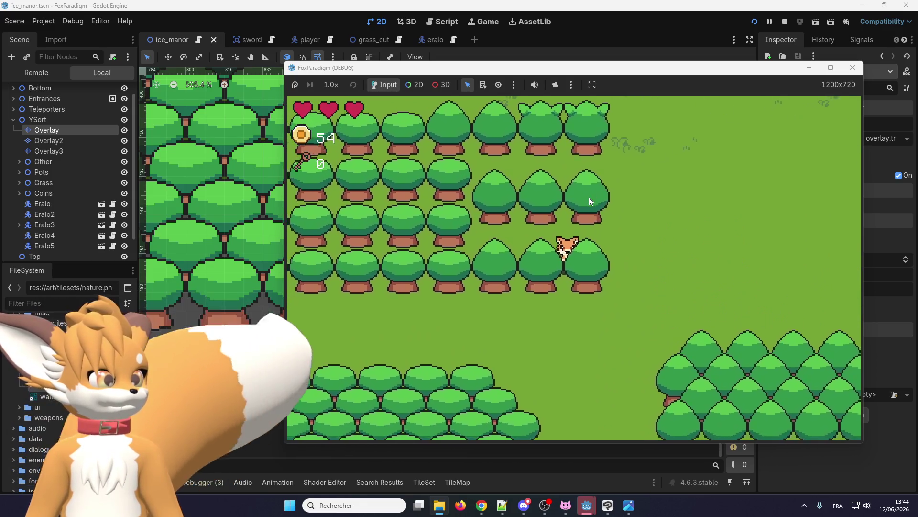
pyautogui.press('Right')
pyautogui.press('Down')
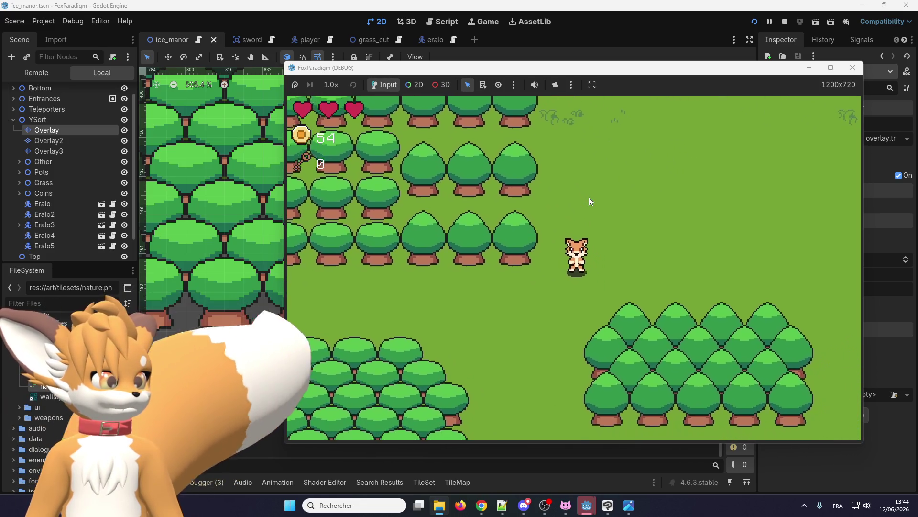
# Step: Stop the play-test and select the Overlay tile layer for painting
pyautogui.click(852, 68)
pyautogui.scroll(-8, 313, 213)
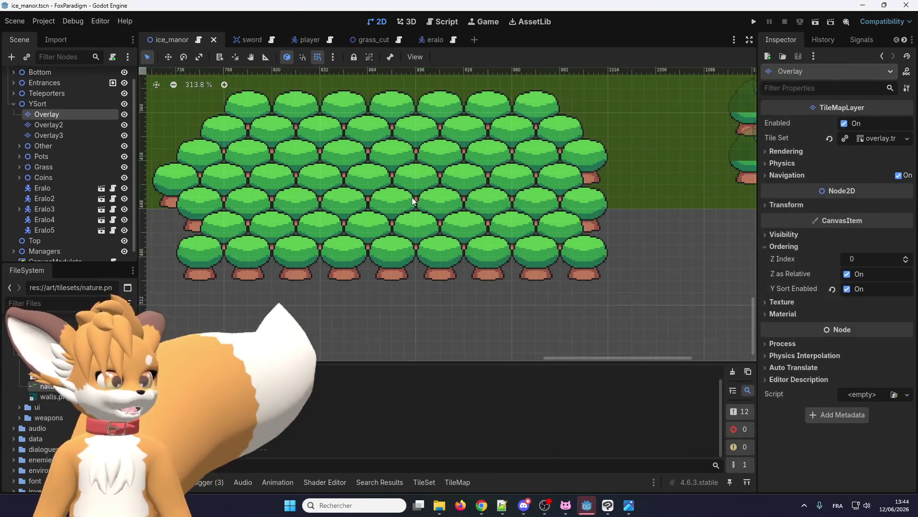
pyautogui.scroll(-4, 314, 213)
pyautogui.scroll(10, 509, 191)
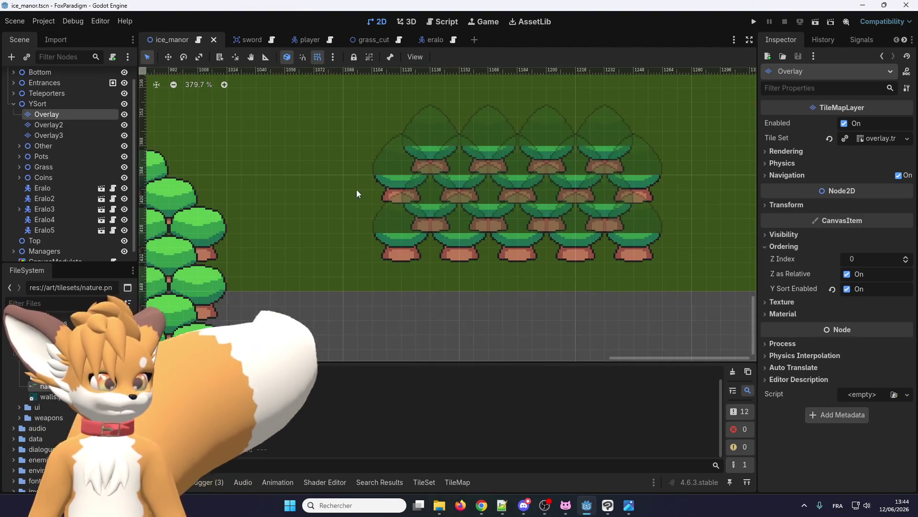
pyautogui.click(48, 136)
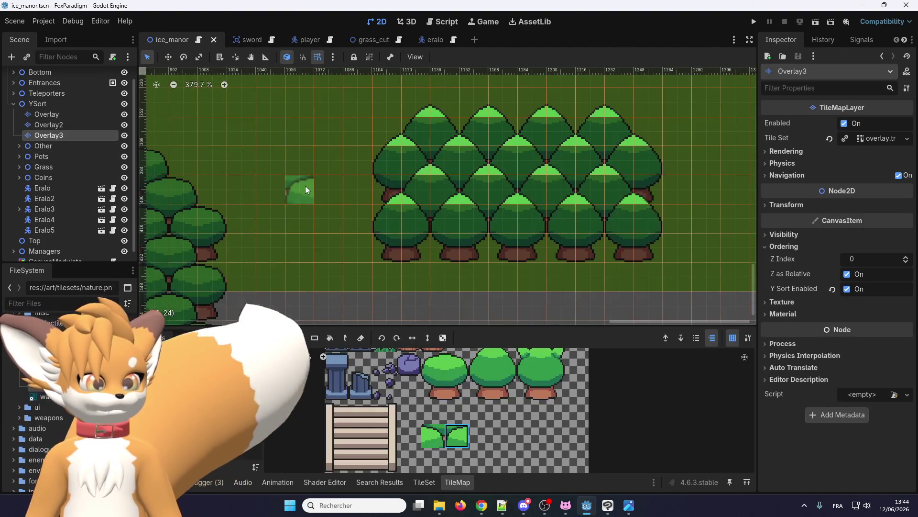
pyautogui.scroll(-1, 303, 188)
pyautogui.scroll(-1, 442, 408)
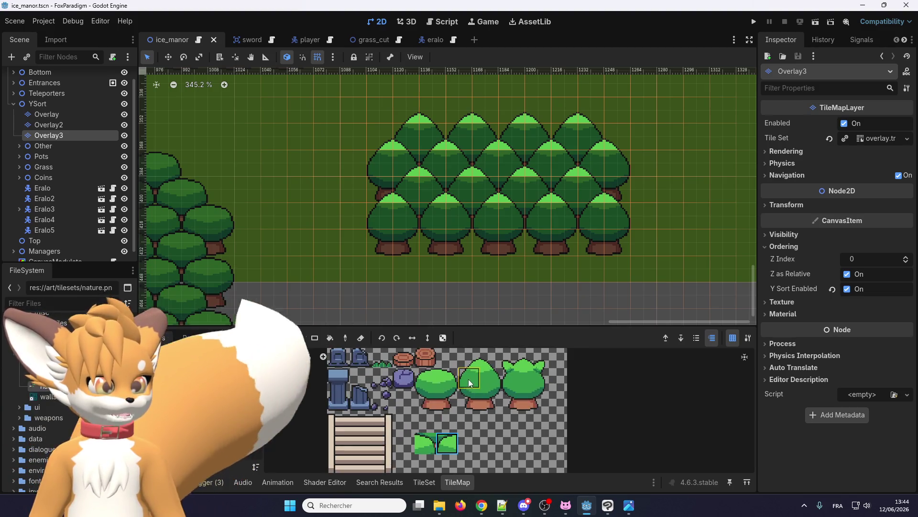
pyautogui.scroll(2, 376, 213)
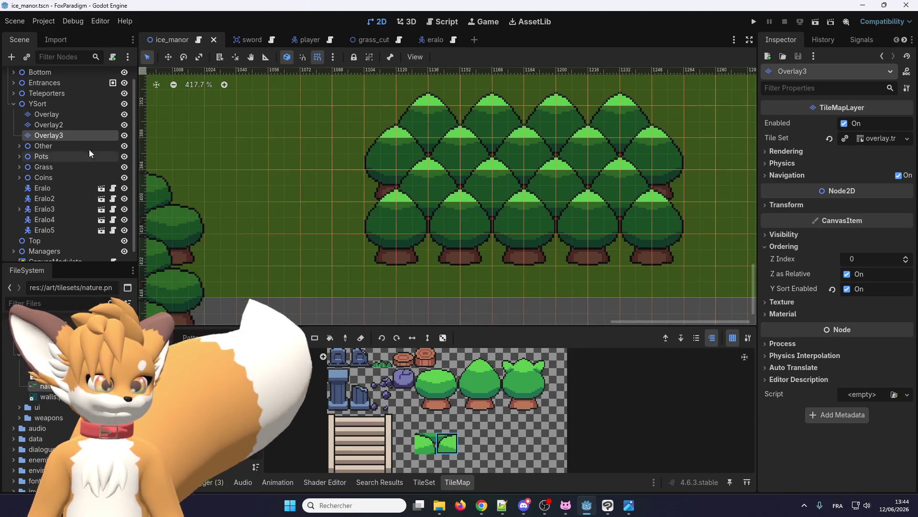
pyautogui.click(74, 114)
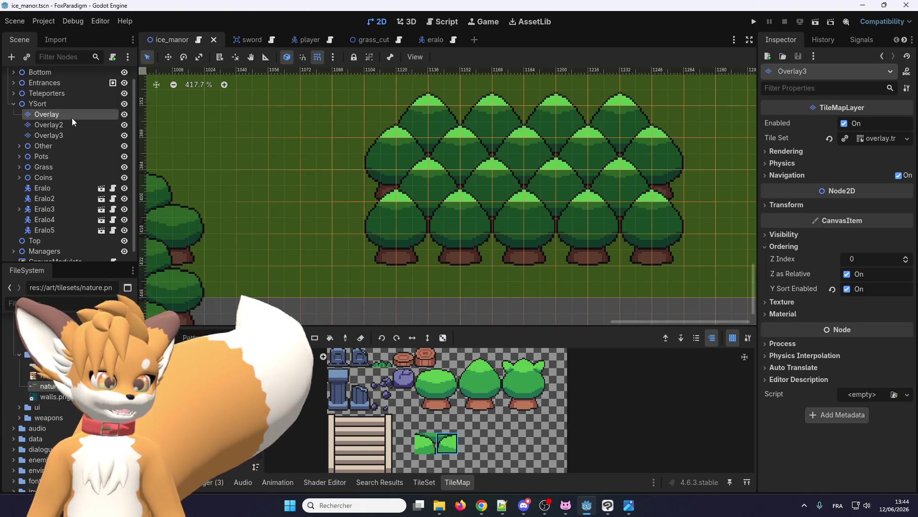
# Step: Pick the two trunk tiles and paint five trunks in a row below the right cluster
pyautogui.scroll(-3, 377, 238)
pyautogui.scroll(-3, 369, 206)
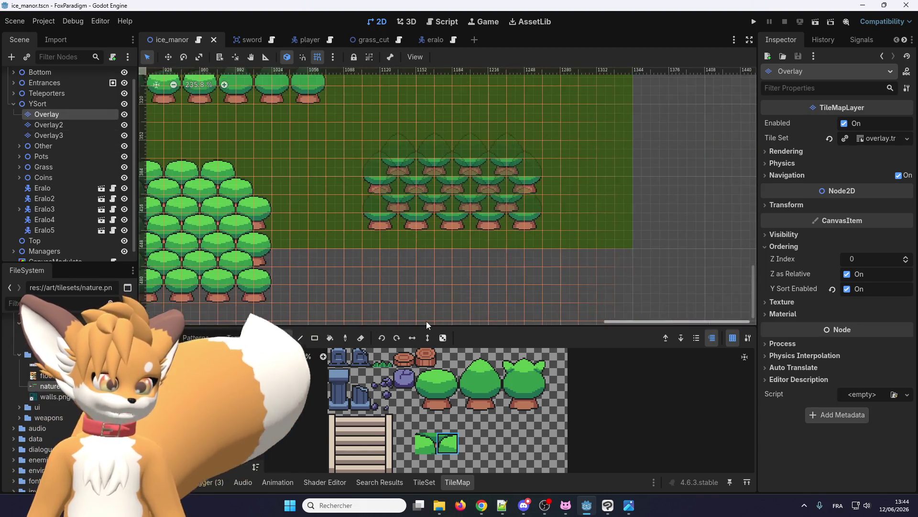
pyautogui.hscroll(5, 526, 287)
pyautogui.scroll(6, 482, 267)
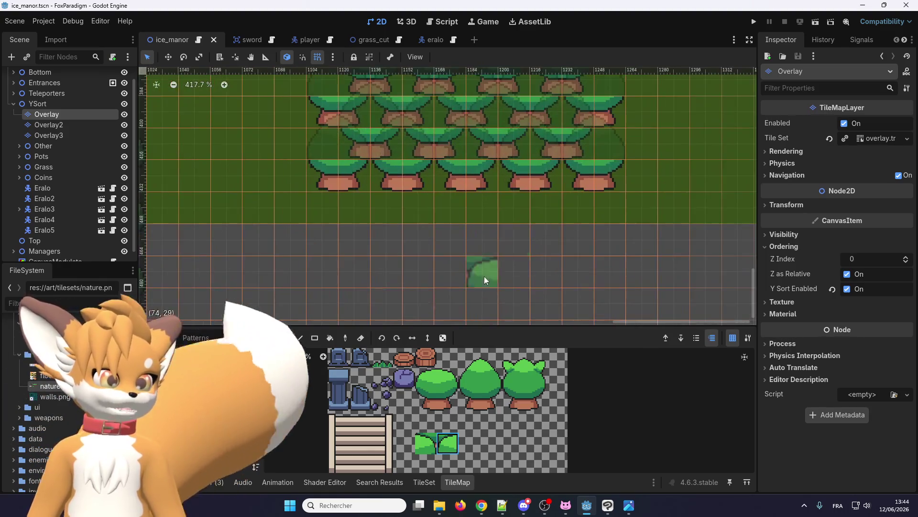
pyautogui.click(433, 400)
pyautogui.moveTo(436, 400); pyautogui.dragTo(450, 401)
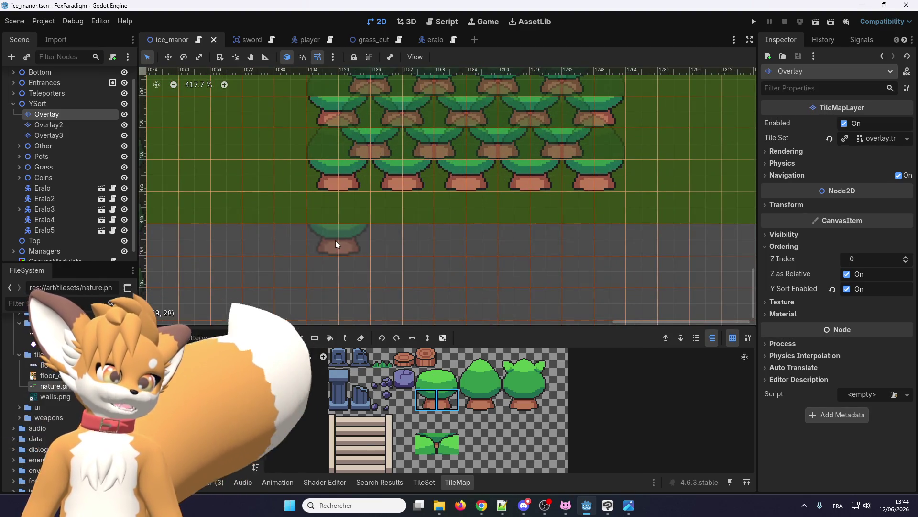
pyautogui.click(336, 244)
pyautogui.click(401, 249)
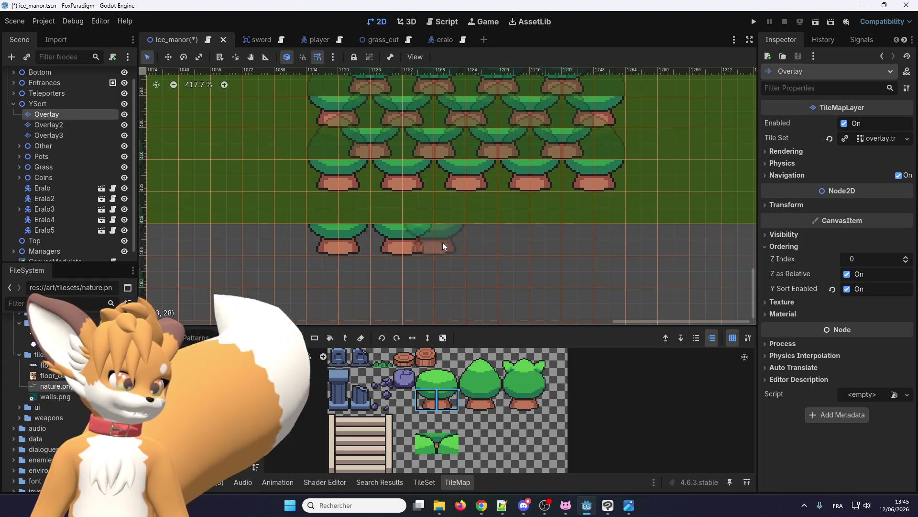
pyautogui.click(466, 248)
pyautogui.click(530, 248)
pyautogui.click(587, 249)
# Step: Pick the second tree's two trunk tiles, then its top canopy tiles
pyautogui.scroll(-1, 390, 267)
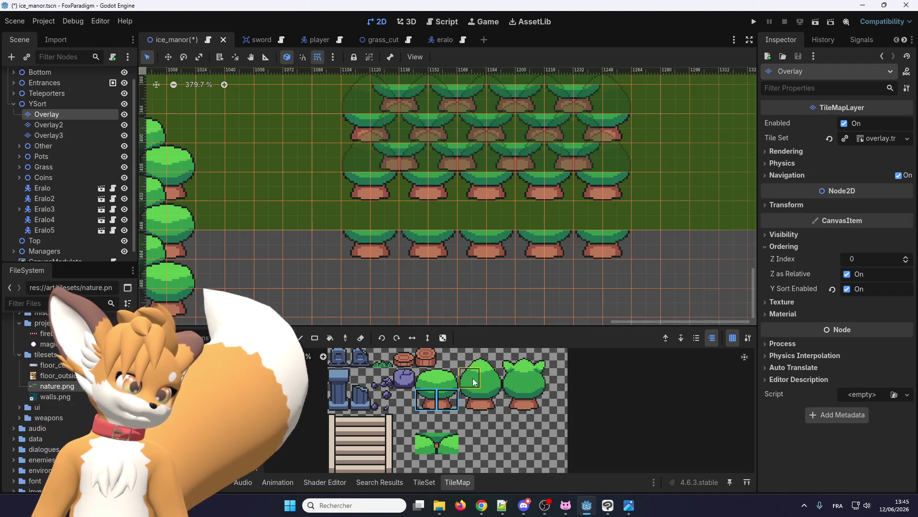
pyautogui.moveTo(469, 399); pyautogui.dragTo(490, 400)
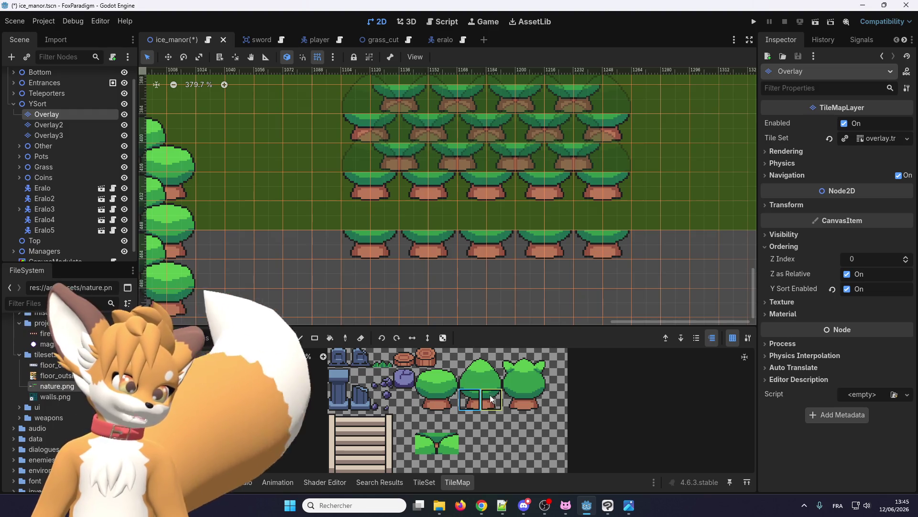
pyautogui.scroll(3, 373, 250)
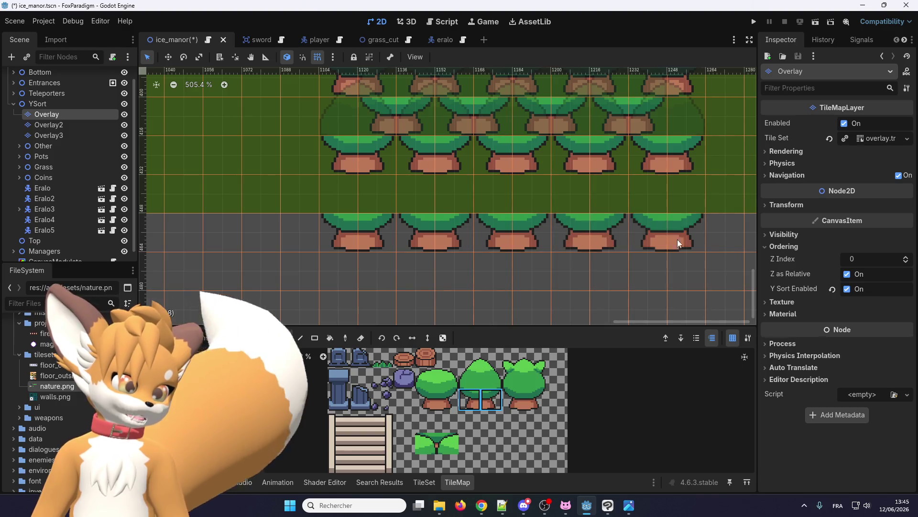
pyautogui.scroll(1, 496, 417)
pyautogui.scroll(7, 467, 416)
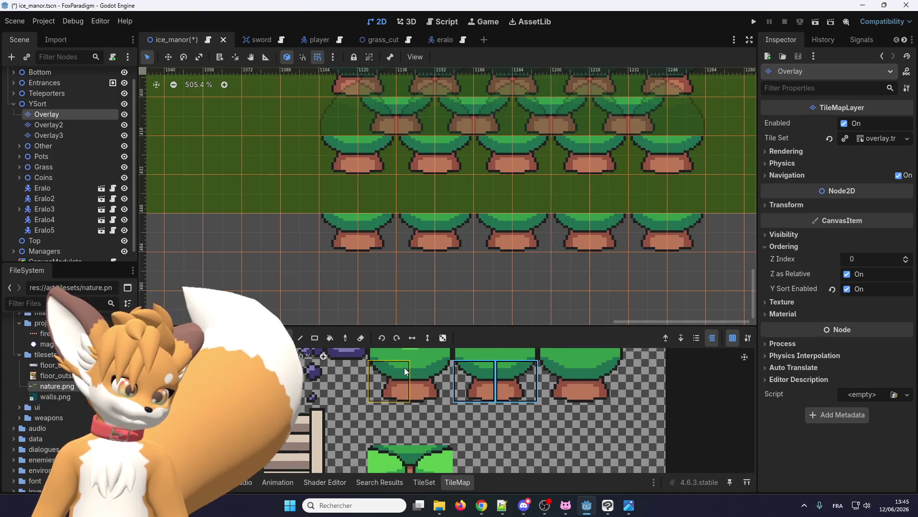
pyautogui.scroll(4, 426, 381)
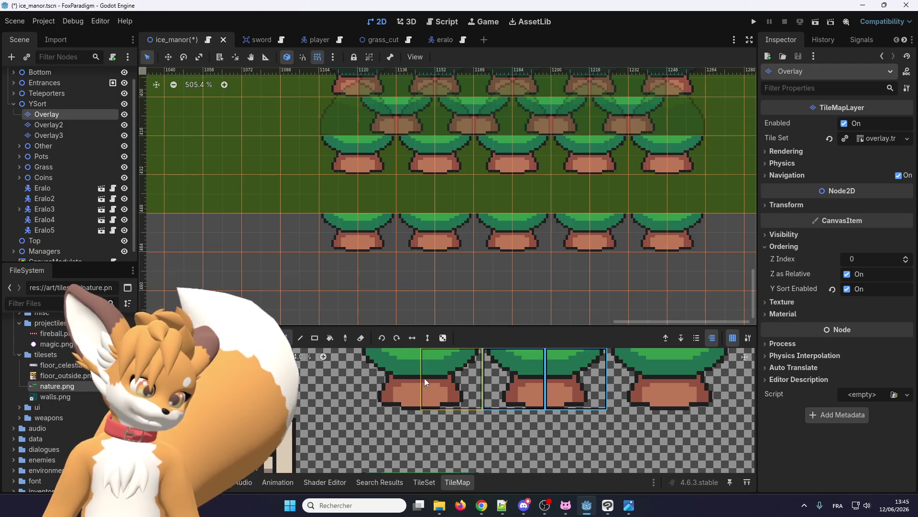
pyautogui.scroll(-10, 427, 384)
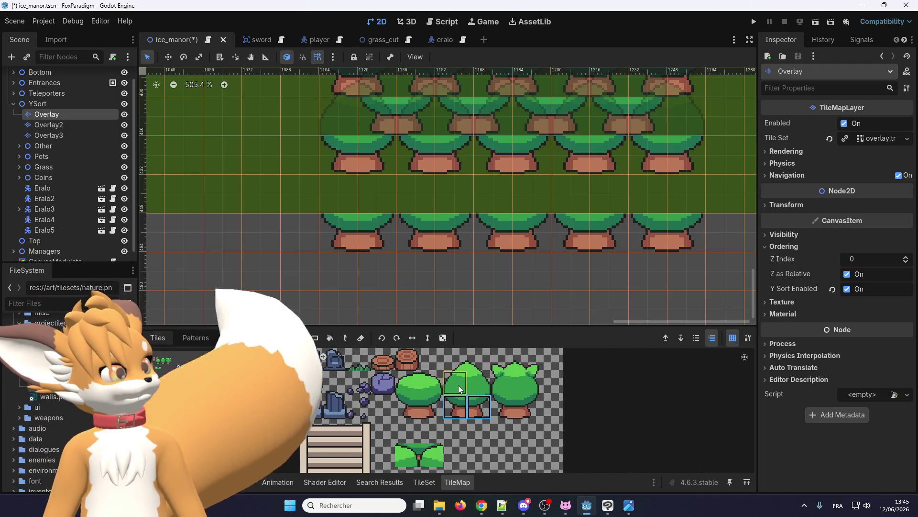
pyautogui.moveTo(460, 388); pyautogui.dragTo(478, 386)
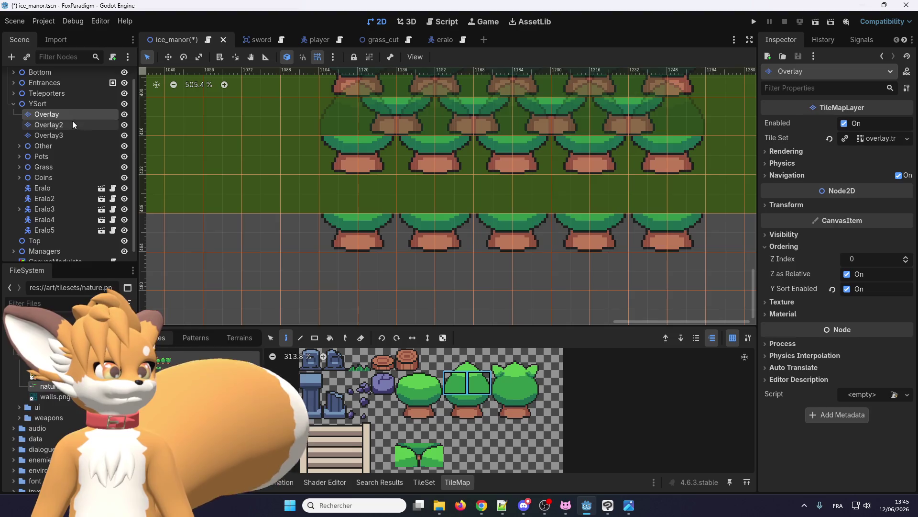
# Step: On Overlay2, paint the row of tree canopies across the block, including the last tile
pyautogui.click(74, 124)
pyautogui.scroll(1, 362, 203)
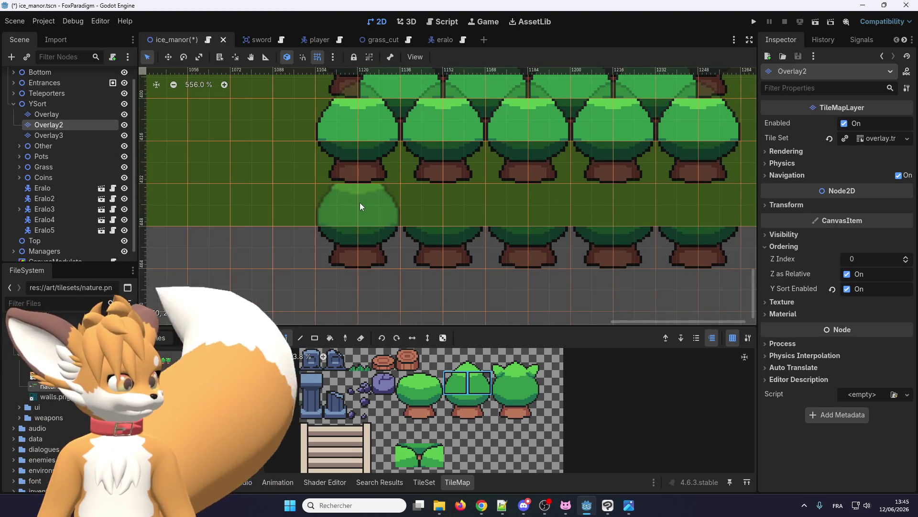
pyautogui.moveTo(361, 206); pyautogui.dragTo(698, 210)
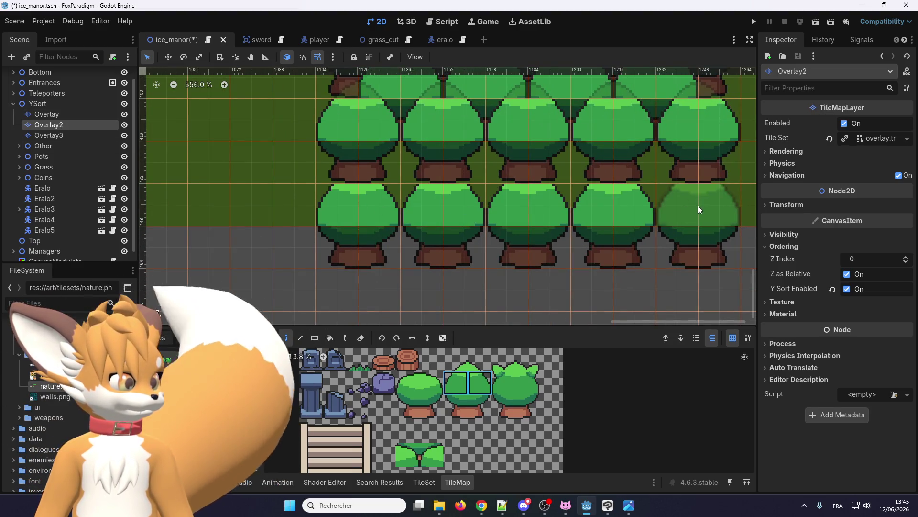
pyautogui.click(699, 209)
pyautogui.scroll(-4, 368, 277)
# Step: Erase the stray tree tile on Overlay with an empty cell, select Overlay3, and launch the game
pyautogui.click(67, 115)
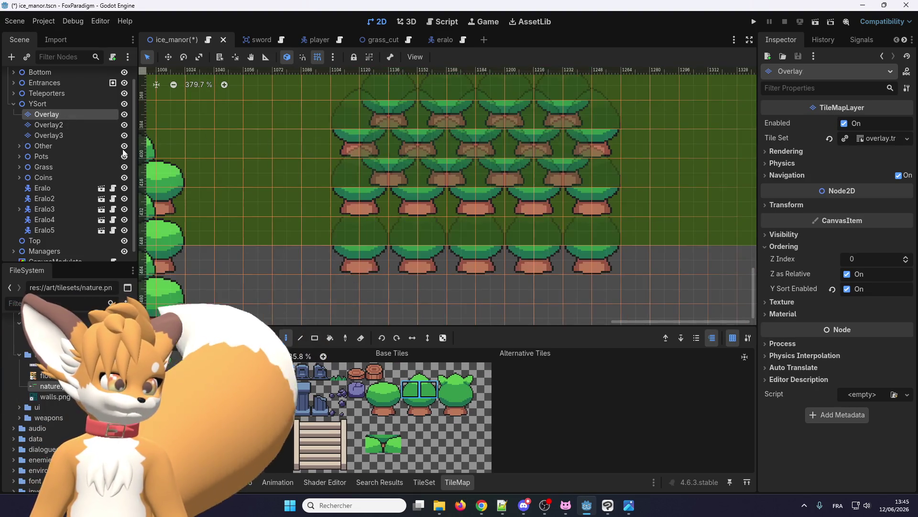
pyautogui.click(418, 377)
pyautogui.click(350, 200)
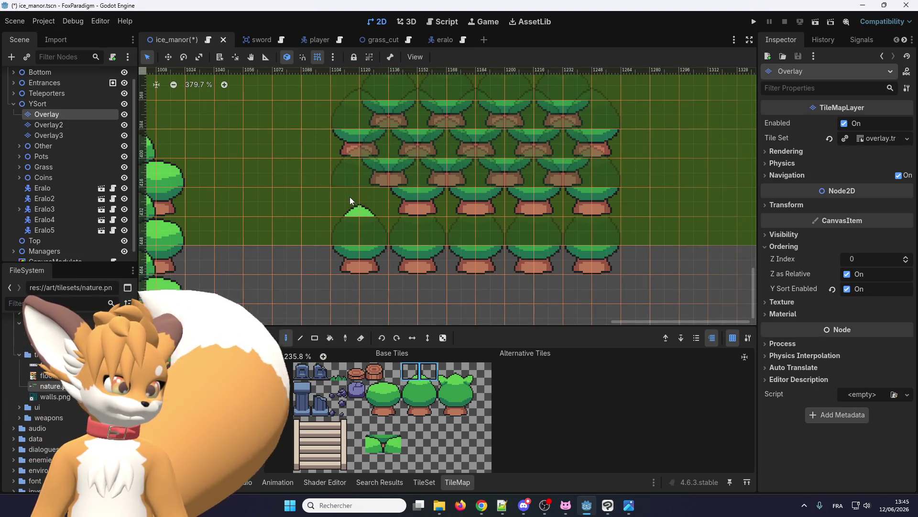
pyautogui.click(50, 135)
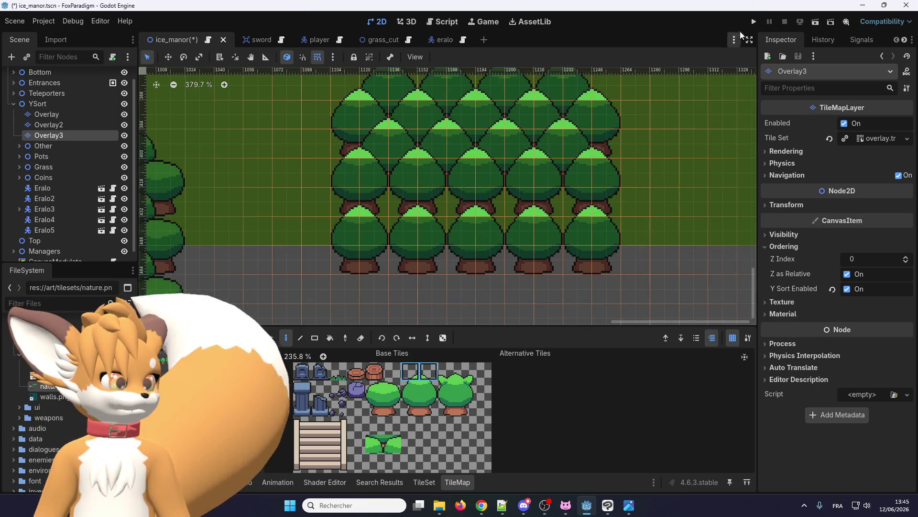
pyautogui.click(754, 22)
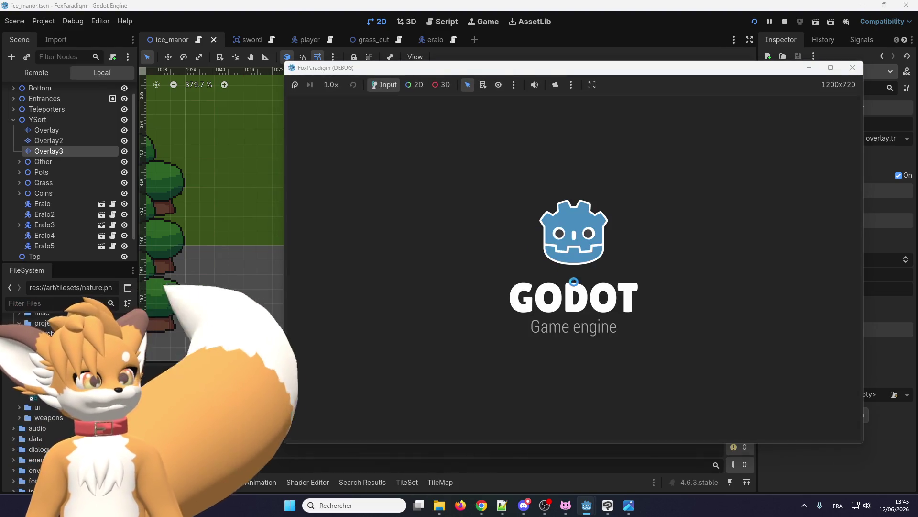
# Step: Walk the player right and down behind the new front row of trees, then close the game
pyautogui.press('Return')
pyautogui.press('Return')
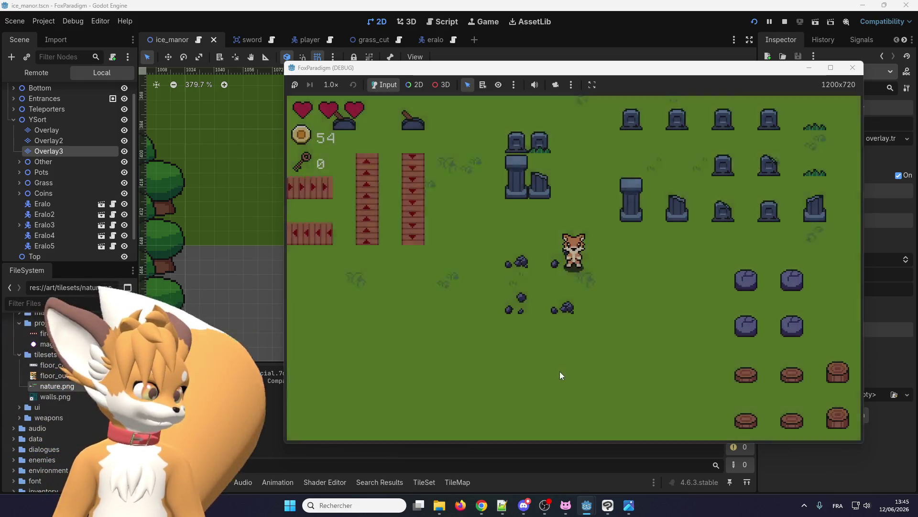
pyautogui.press('Down')
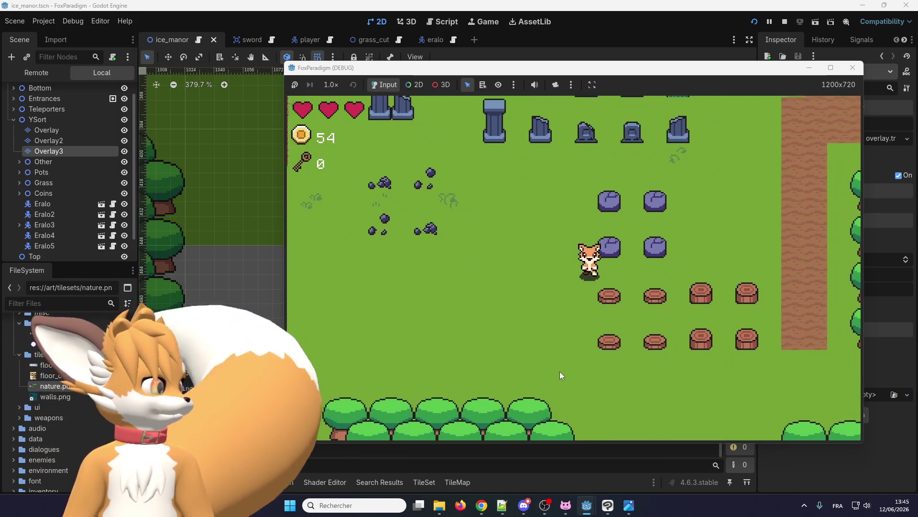
pyautogui.press('Right')
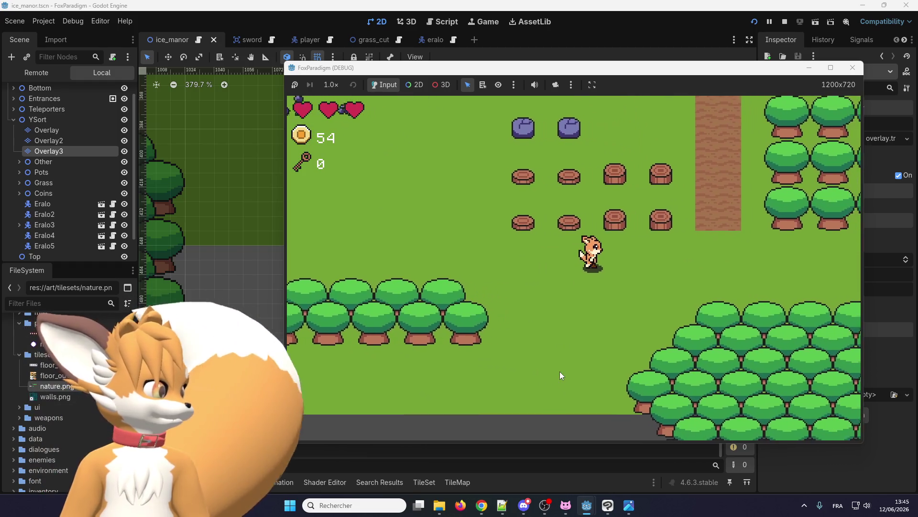
pyautogui.press('Right')
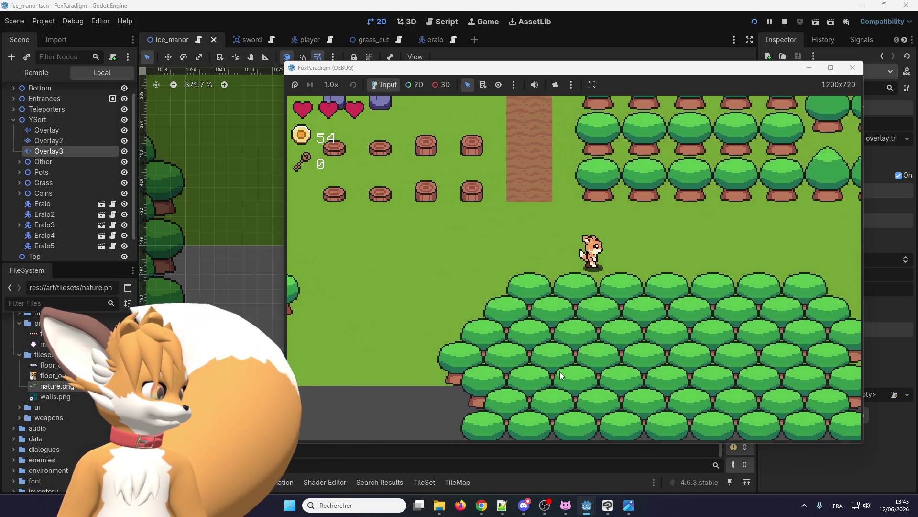
pyautogui.press('Right')
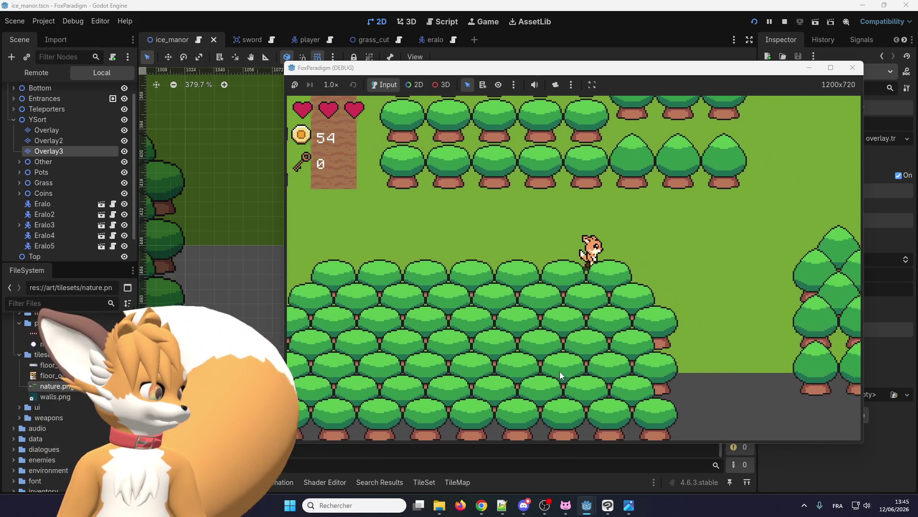
pyautogui.press('Right')
pyautogui.press('Down')
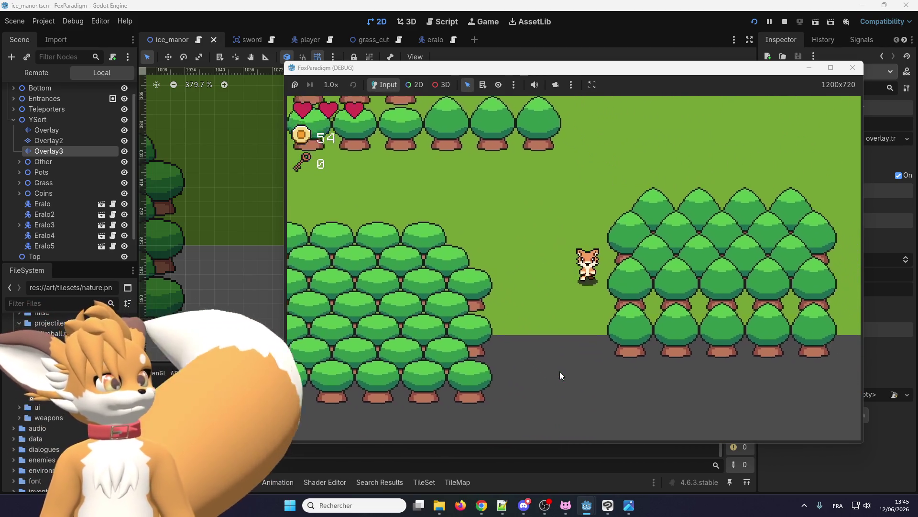
pyautogui.press('Right')
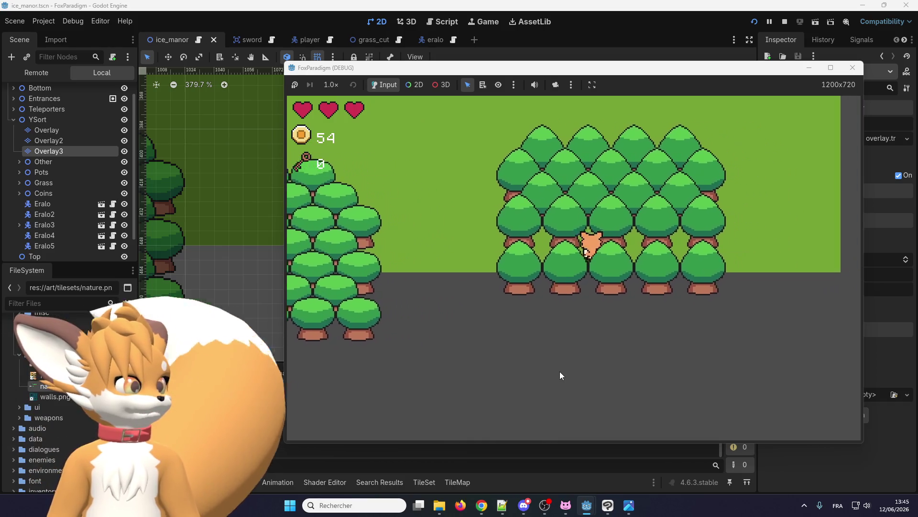
pyautogui.press('Left')
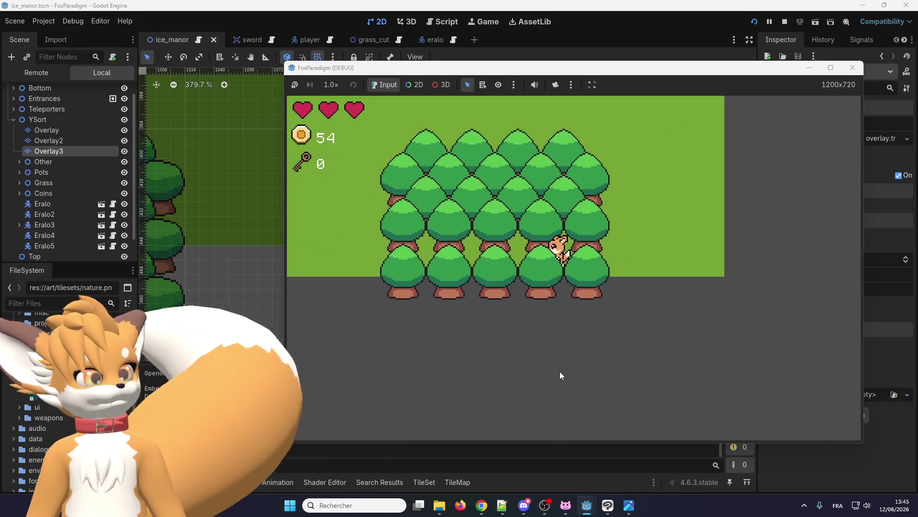
pyautogui.click(853, 68)
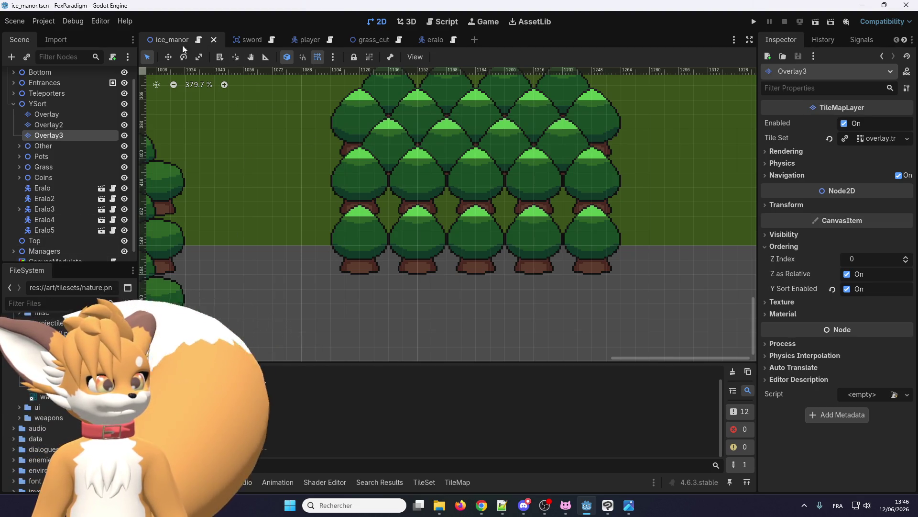
pyautogui.click(43, 116)
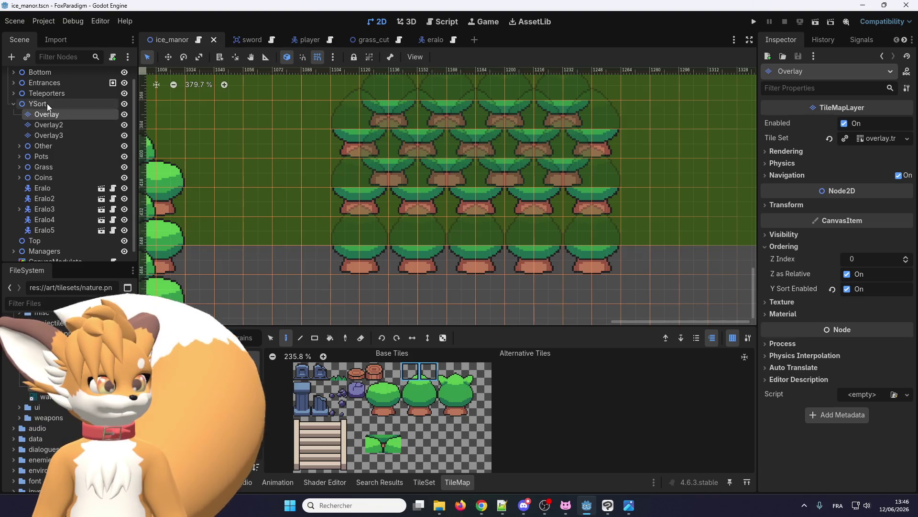
pyautogui.click(38, 104)
pyautogui.scroll(-4, 398, 282)
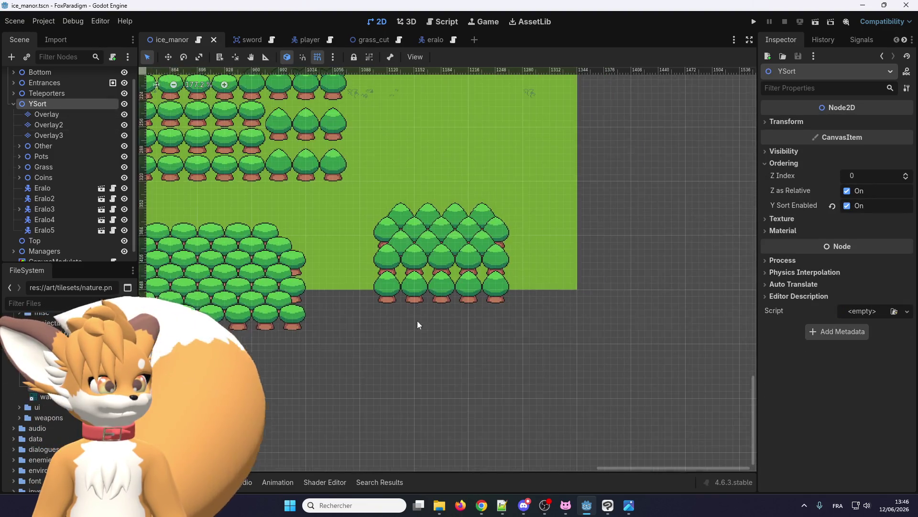
pyautogui.scroll(2, 400, 224)
pyautogui.scroll(-3, 540, 368)
pyautogui.scroll(5, 537, 349)
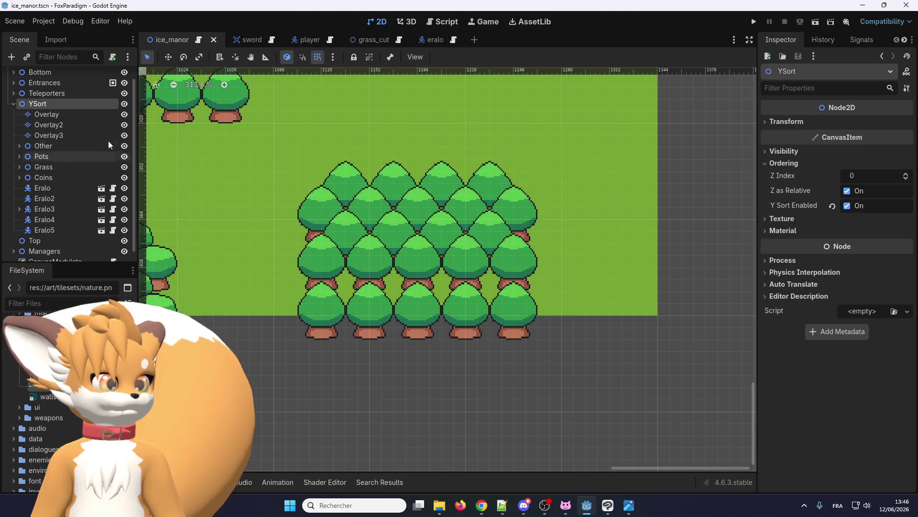
pyautogui.click(68, 118)
pyautogui.click(67, 104)
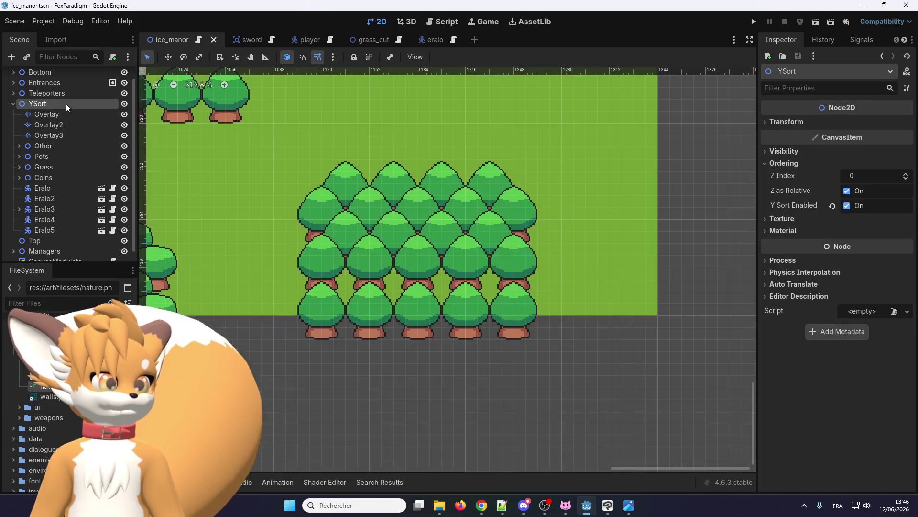
pyautogui.scroll(-2, 375, 139)
pyautogui.scroll(2, 373, 178)
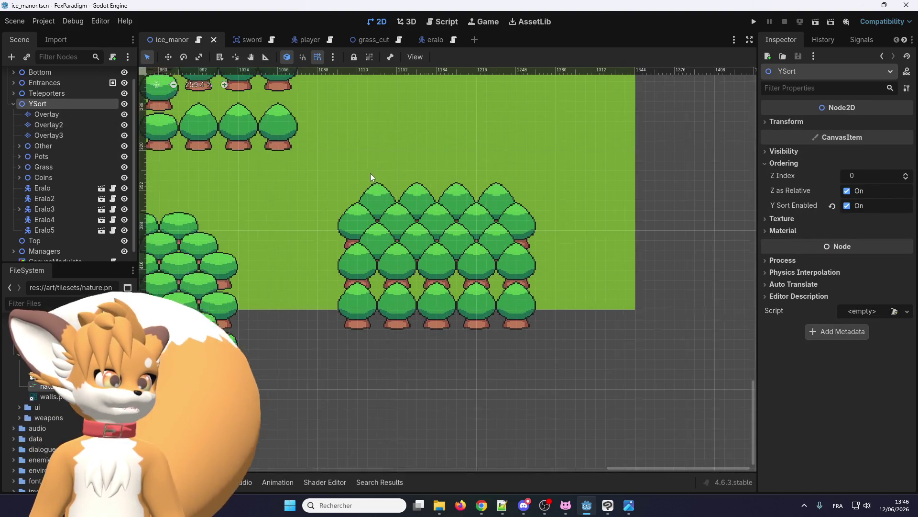
pyautogui.scroll(-5, 469, 243)
pyautogui.scroll(4, 462, 244)
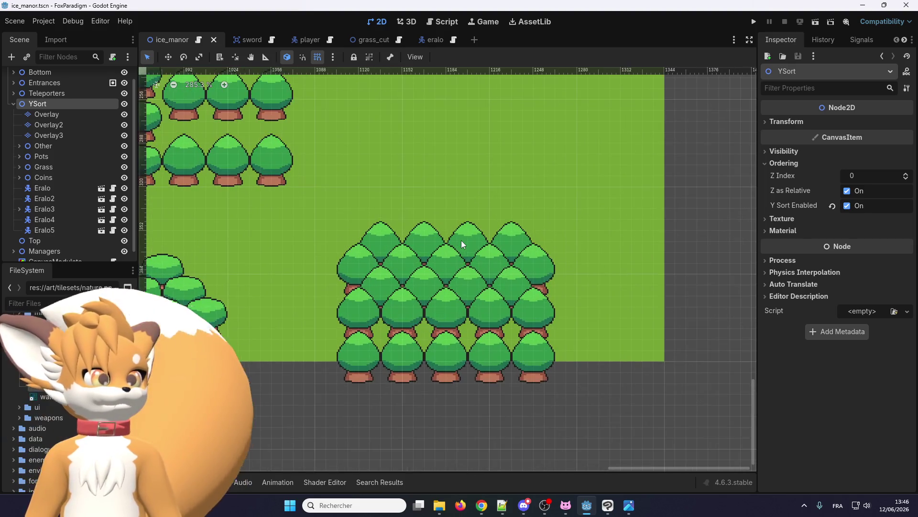
pyautogui.scroll(-2, 438, 213)
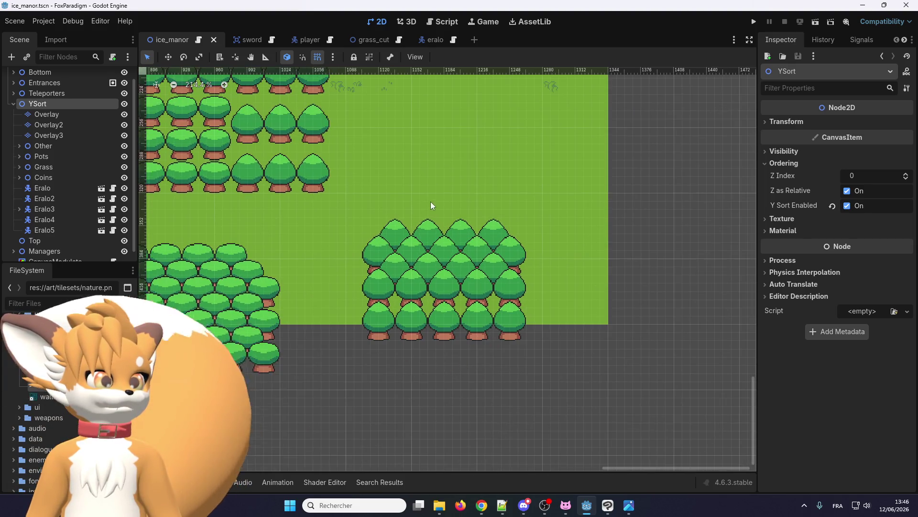
pyautogui.scroll(3, 431, 325)
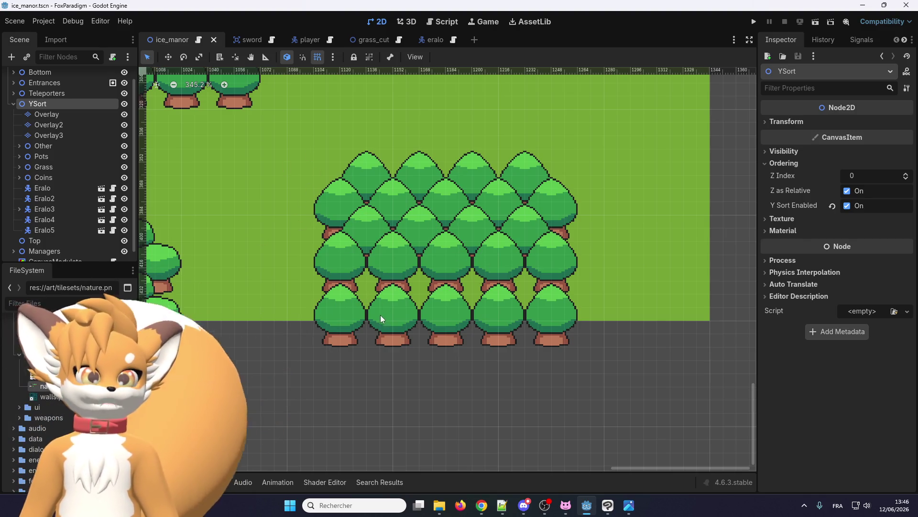
pyautogui.scroll(-5, 382, 319)
pyautogui.scroll(-3, 379, 180)
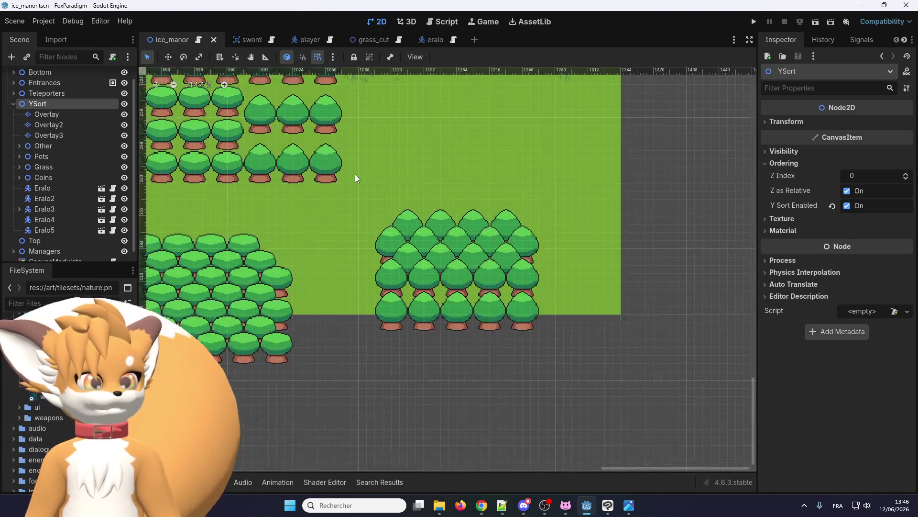
pyautogui.scroll(4, 361, 214)
pyautogui.scroll(1, 409, 179)
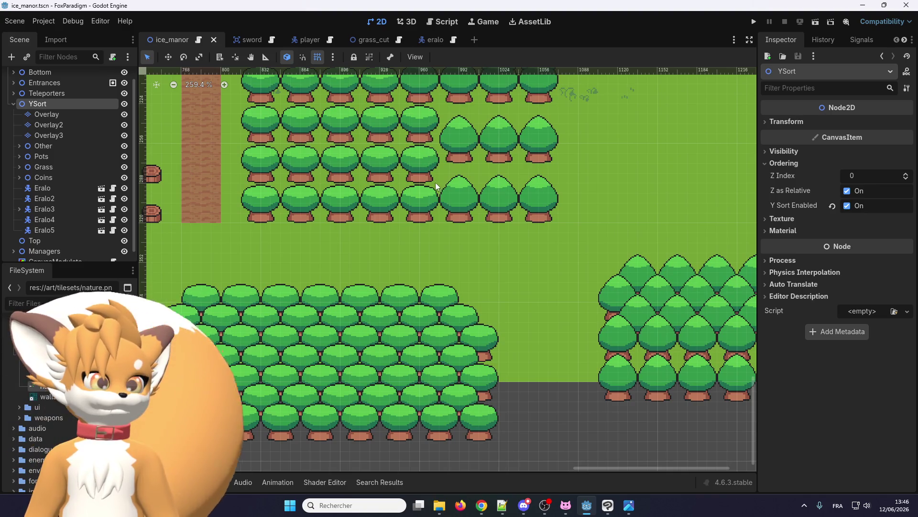
pyautogui.scroll(-8, 454, 220)
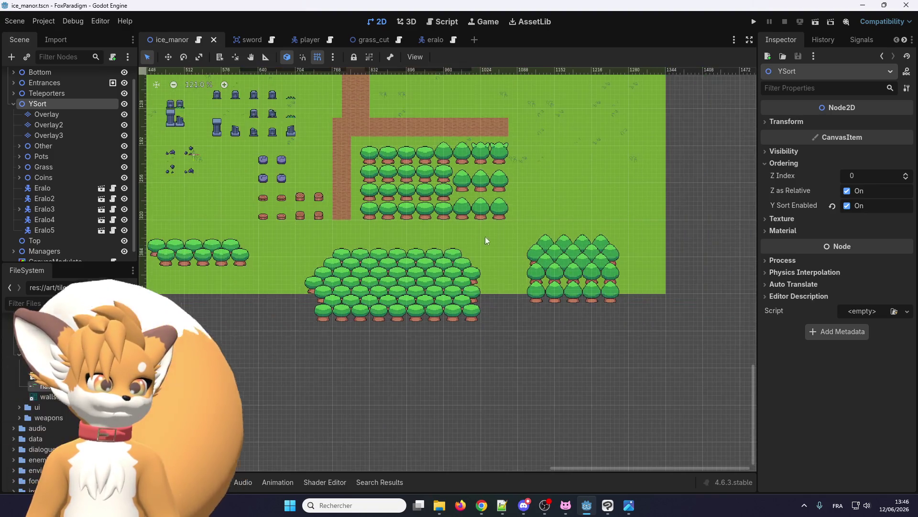
pyautogui.scroll(6, 335, 248)
pyautogui.scroll(-6, 334, 239)
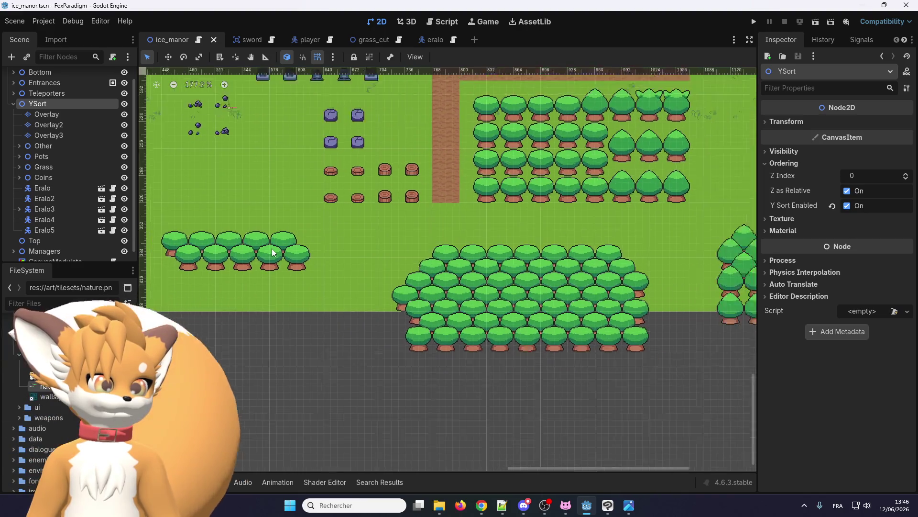
pyautogui.scroll(9, 627, 222)
pyautogui.scroll(-3, 210, 233)
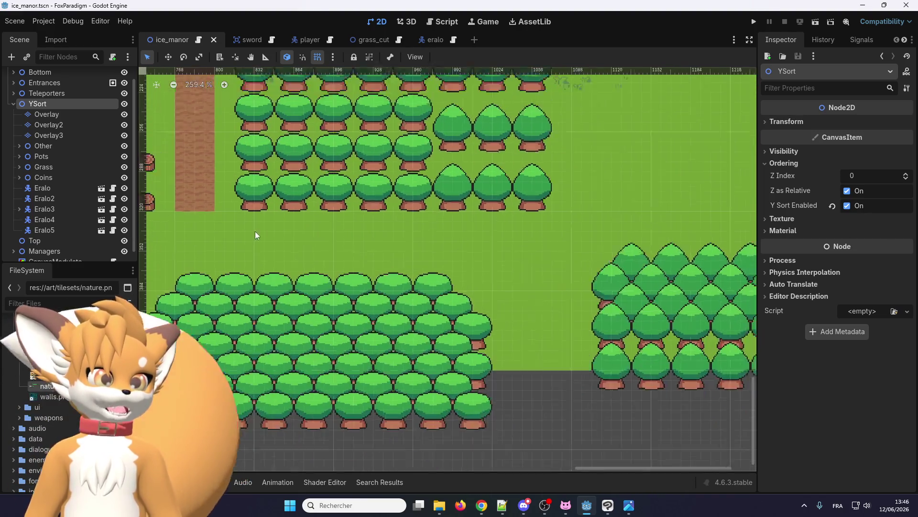
pyautogui.scroll(5, 510, 294)
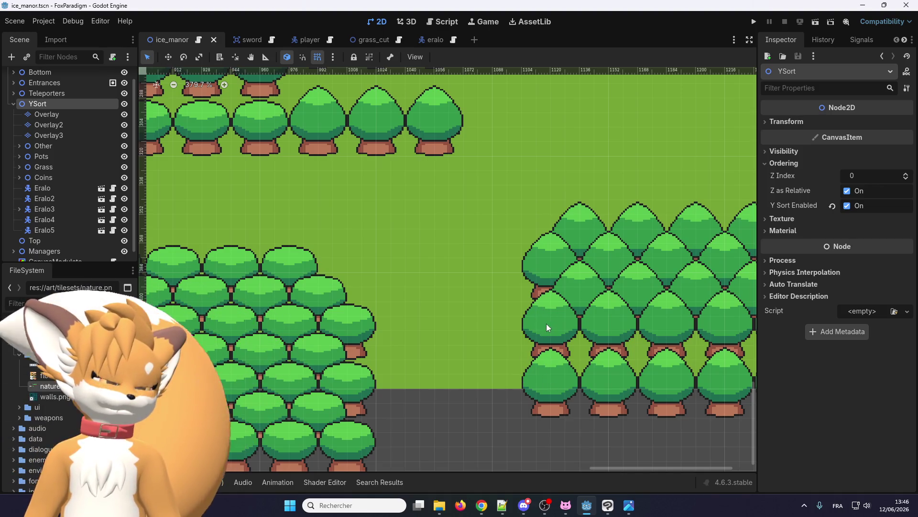
pyautogui.scroll(-5, 546, 323)
pyautogui.scroll(7, 548, 280)
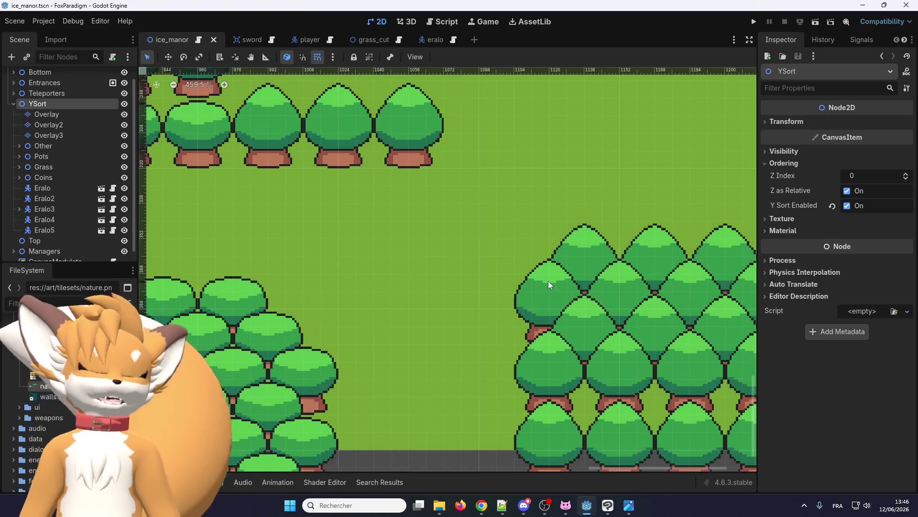